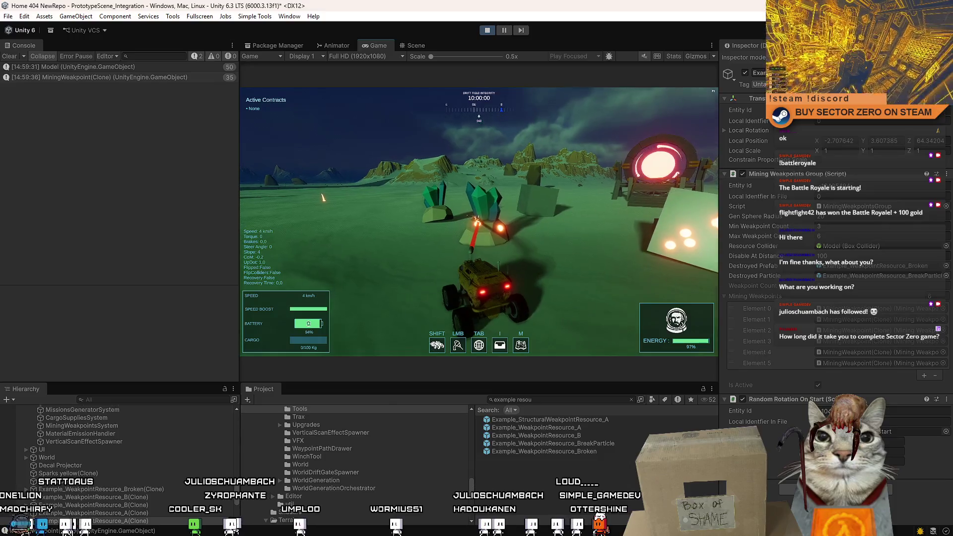
Sweep the mining laser across the crystal weakpoints, then turn and start driving the rover away
drag(332, 200, 278, 193)
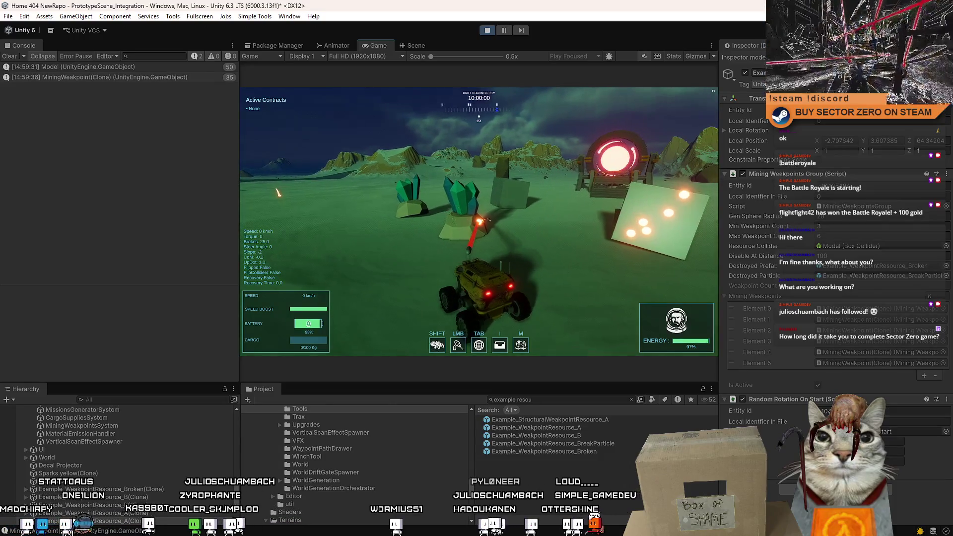
drag(479, 221, 427, 221)
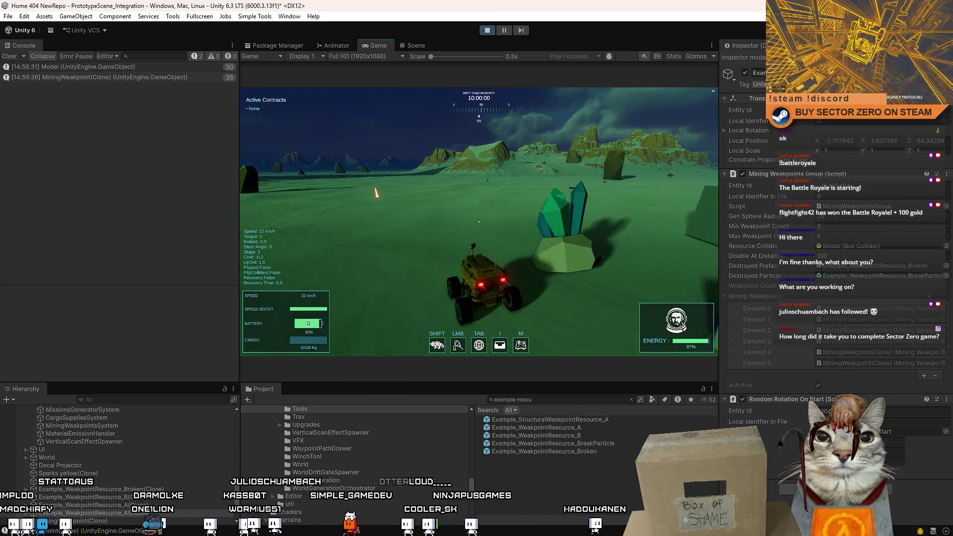
key(w)
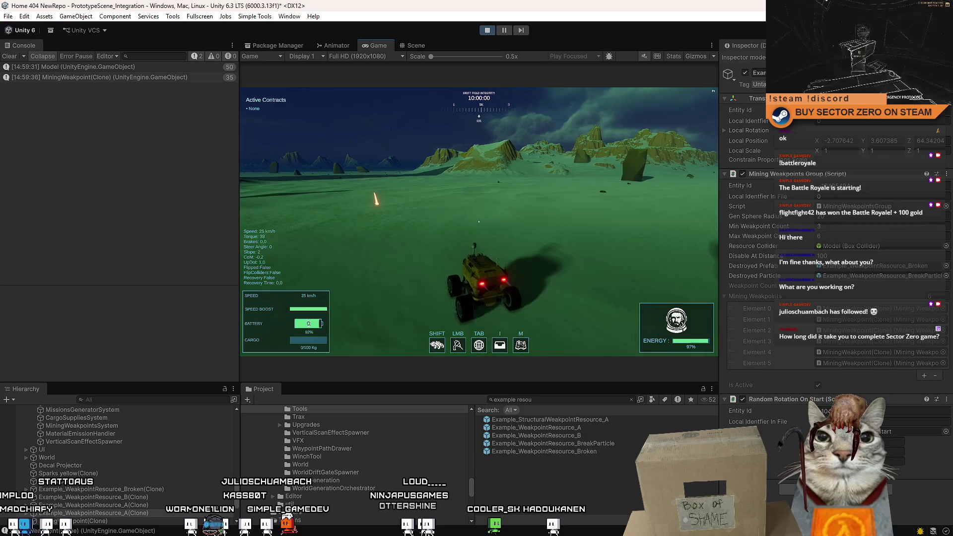
key(w)
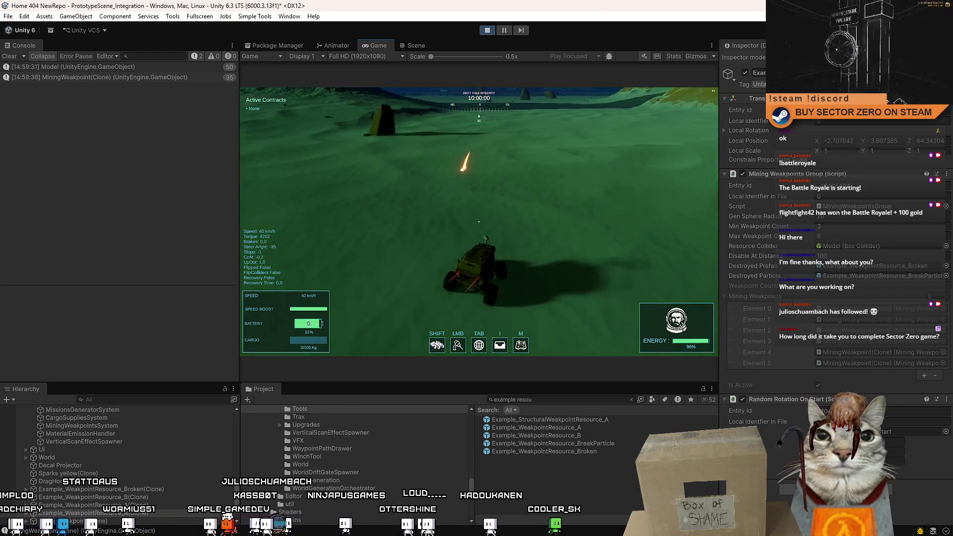
key(a)
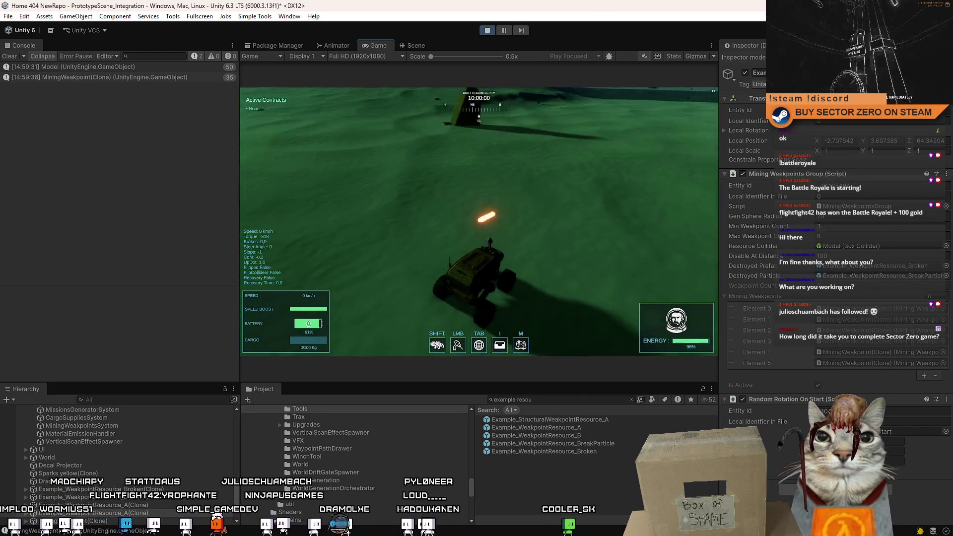
key(a)
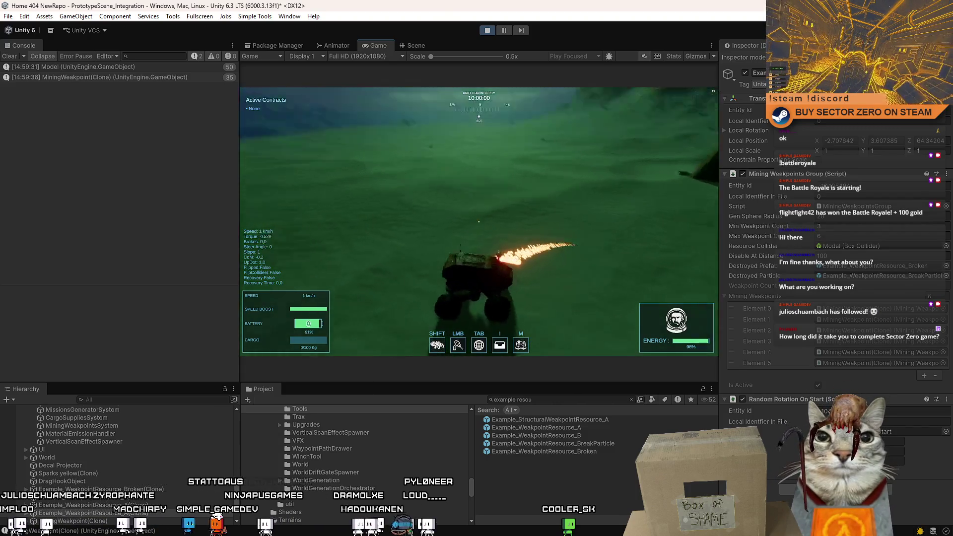
Drive the rover across the open terrain, steering left and right and braking
key(w)
key(a)
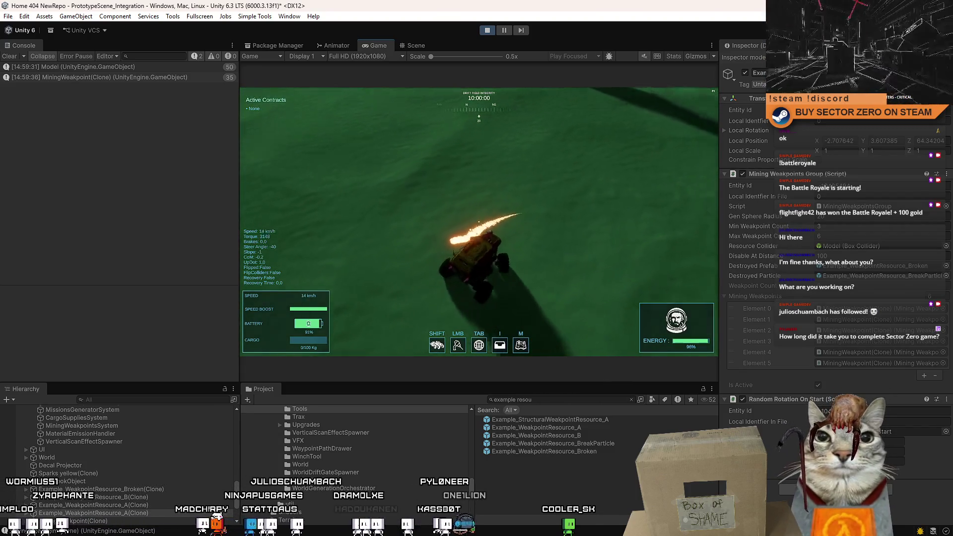
key(w)
key(d)
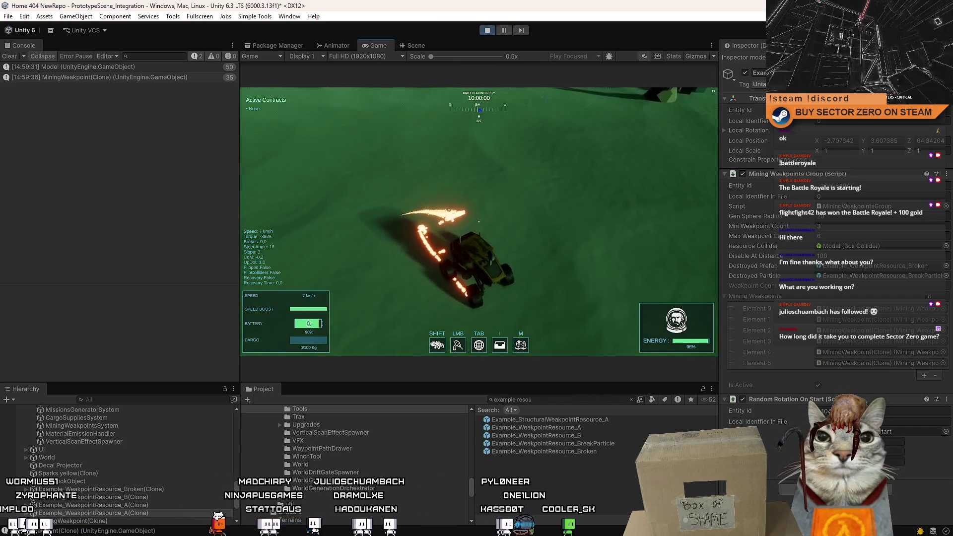
key(w)
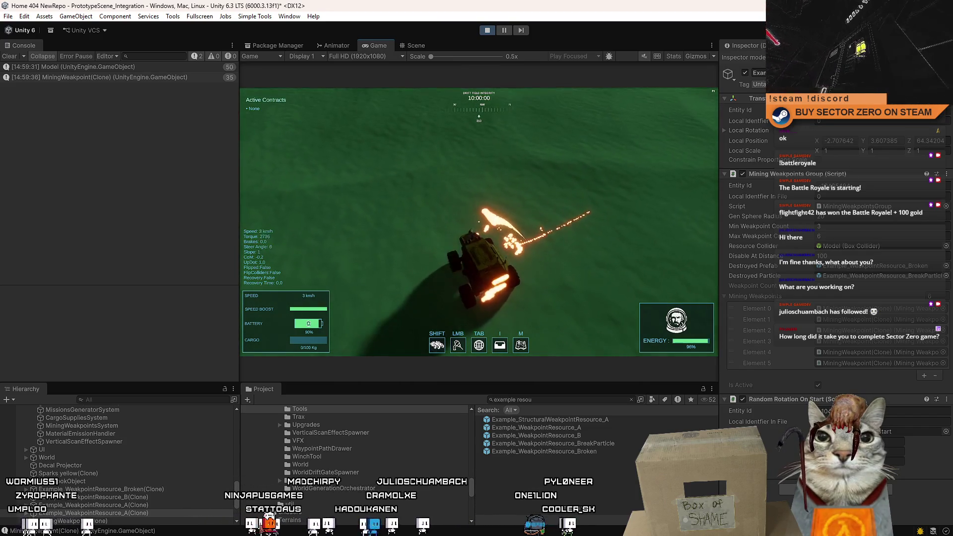
key(a)
key(s)
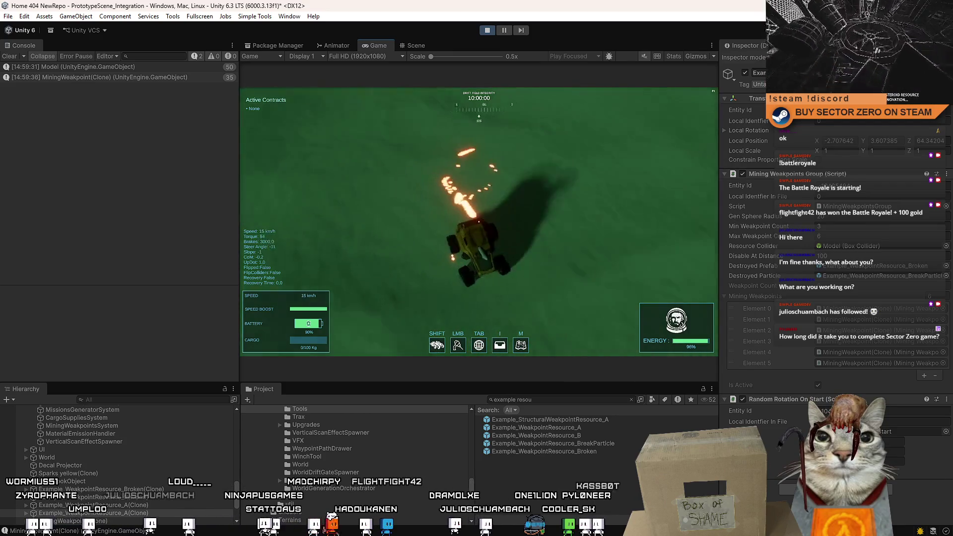
Speed up, brake and turn right, then Shift-boost the rover while turning left
key(w)
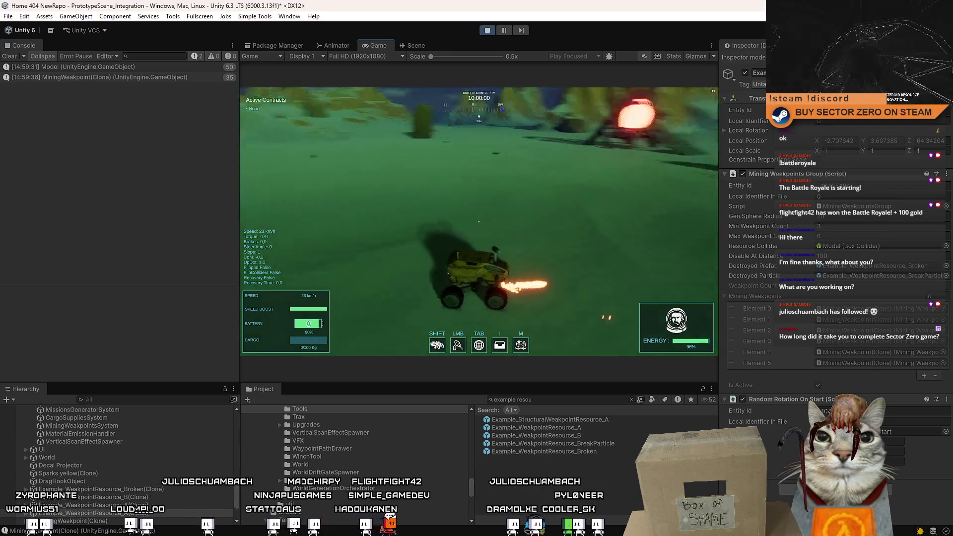
key(s)
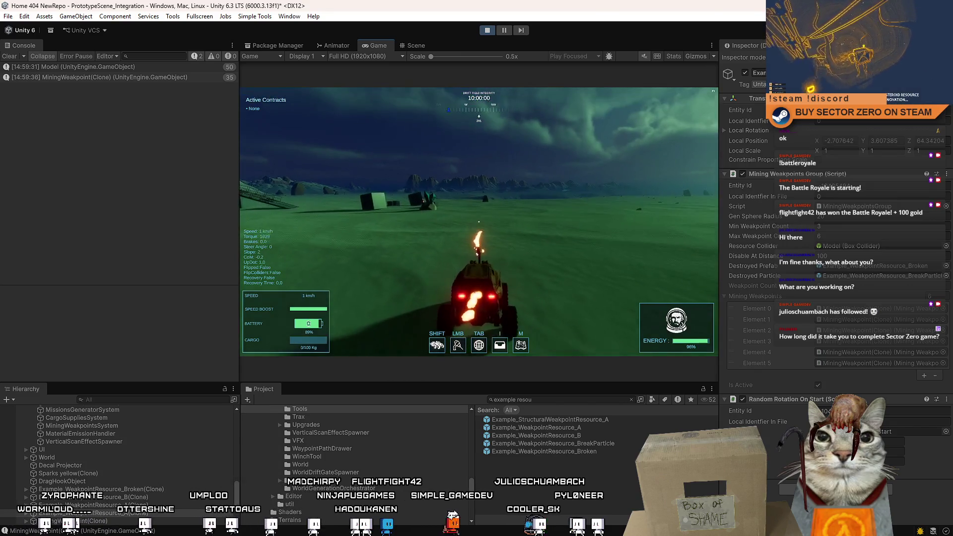
key(d)
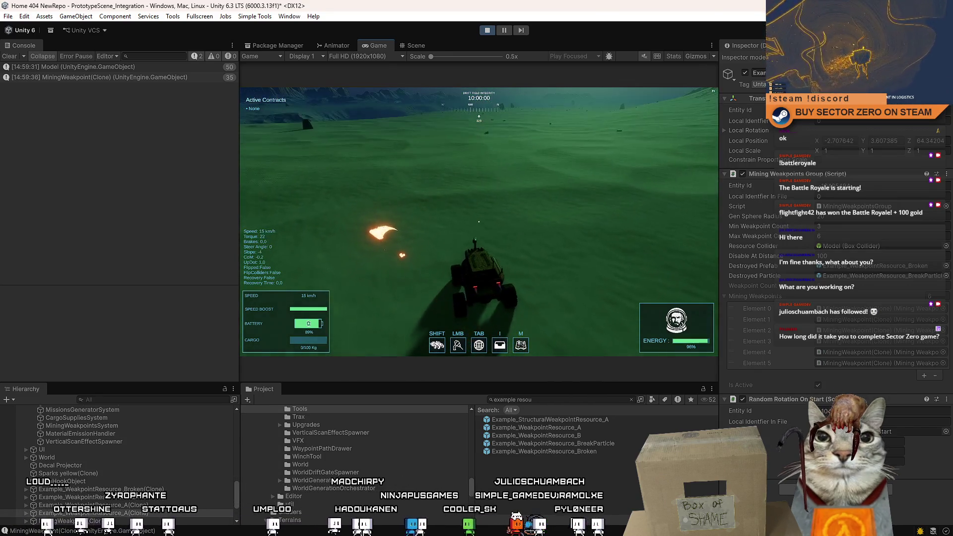
key(a)
key(shift)
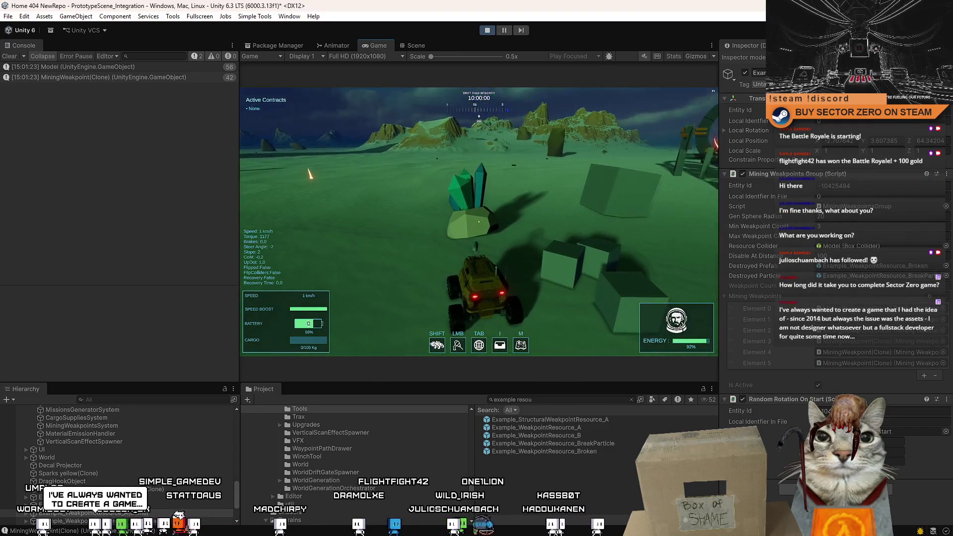
Drive the rover toward the portal and stop beside the weakpoint cube
key(w)
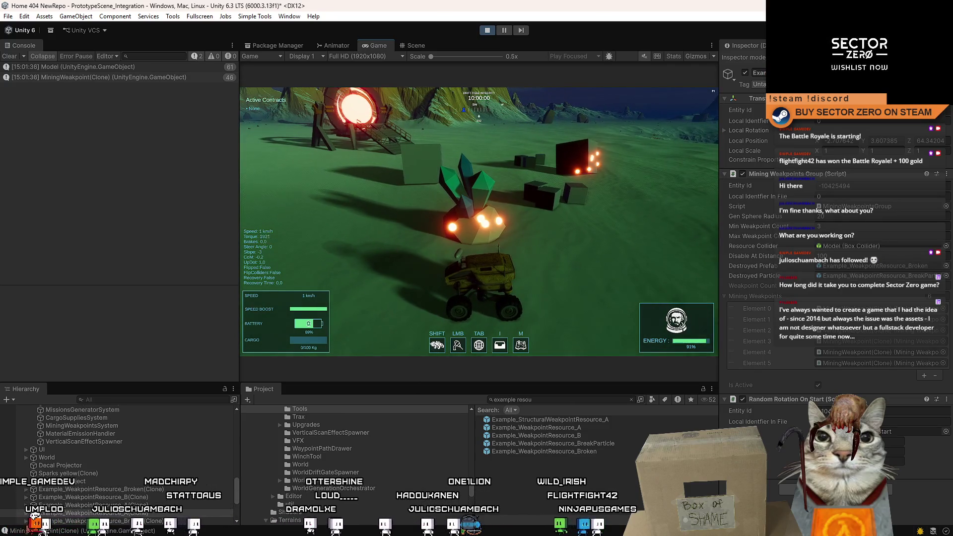
key(w)
key(d)
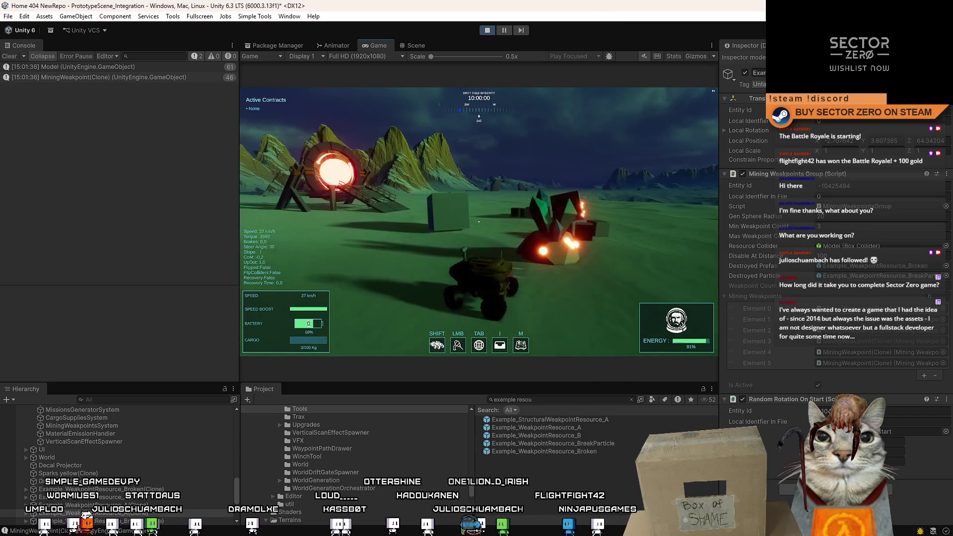
key(s)
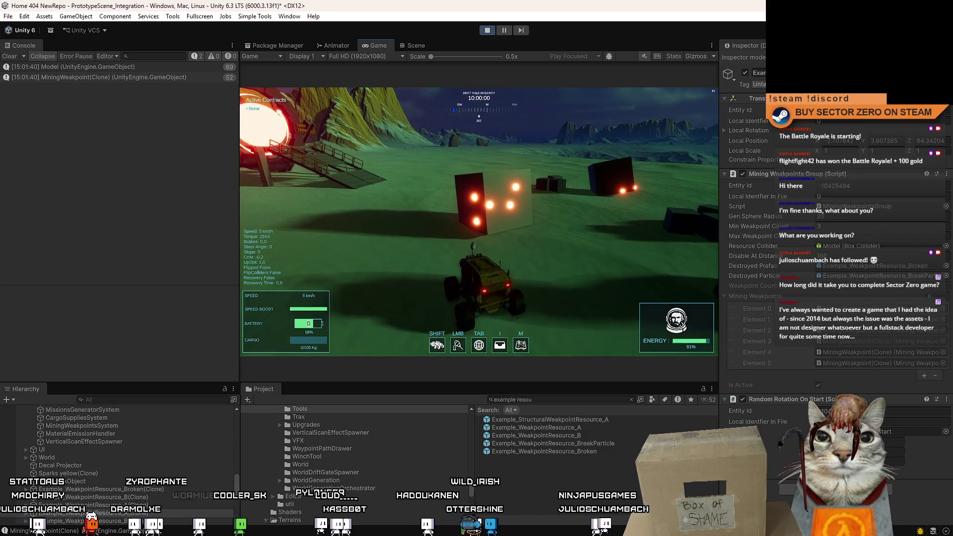
Mine the lower and centre weakpoints until destroyed, then drive on toward the portal
key(space)
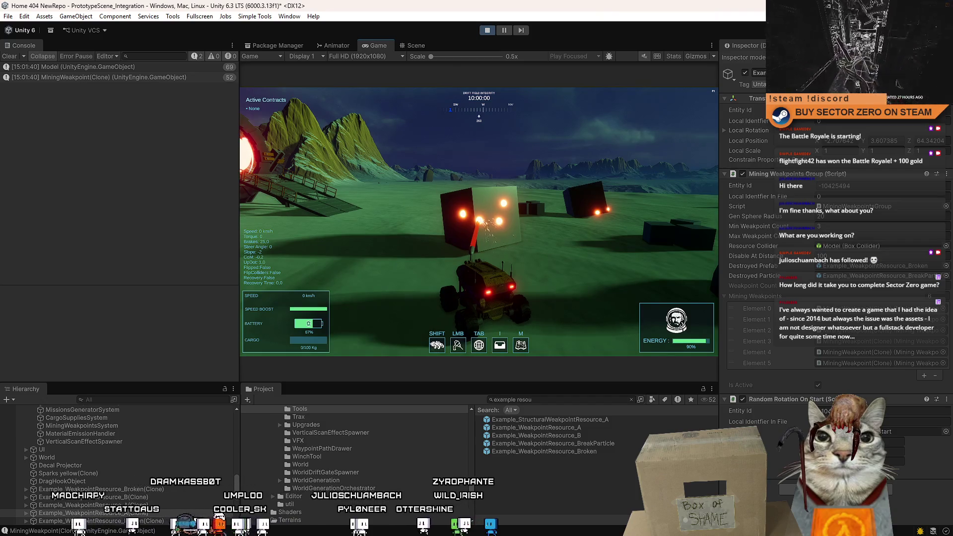
click(479, 221)
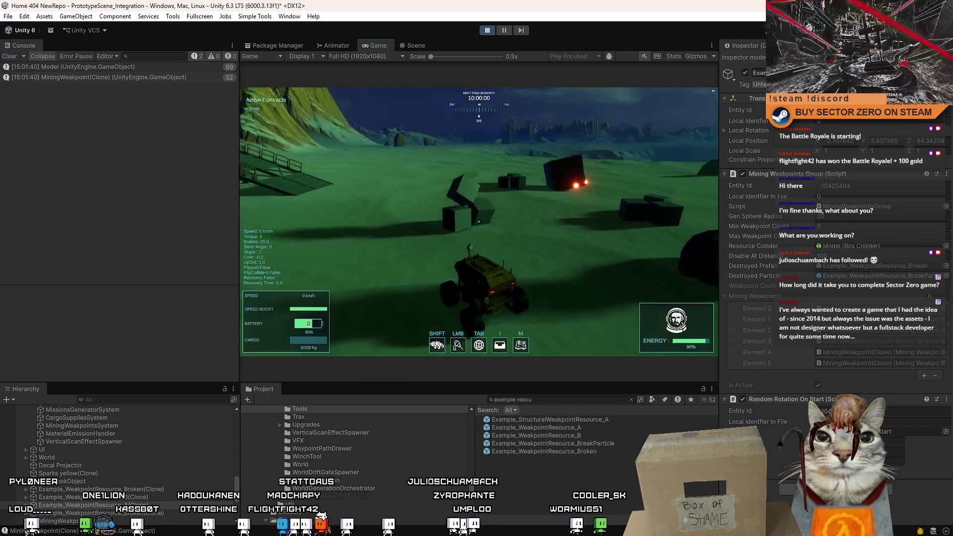
key(w)
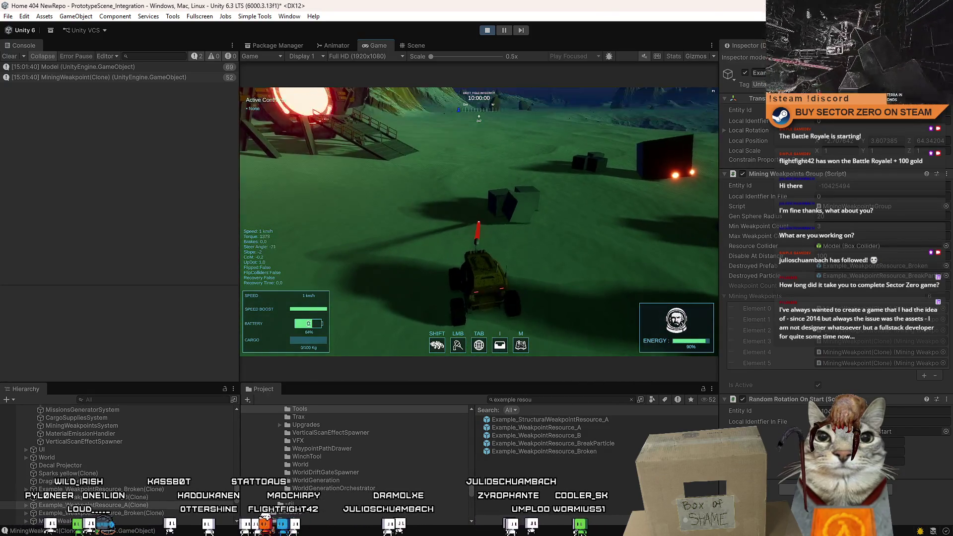
key(a)
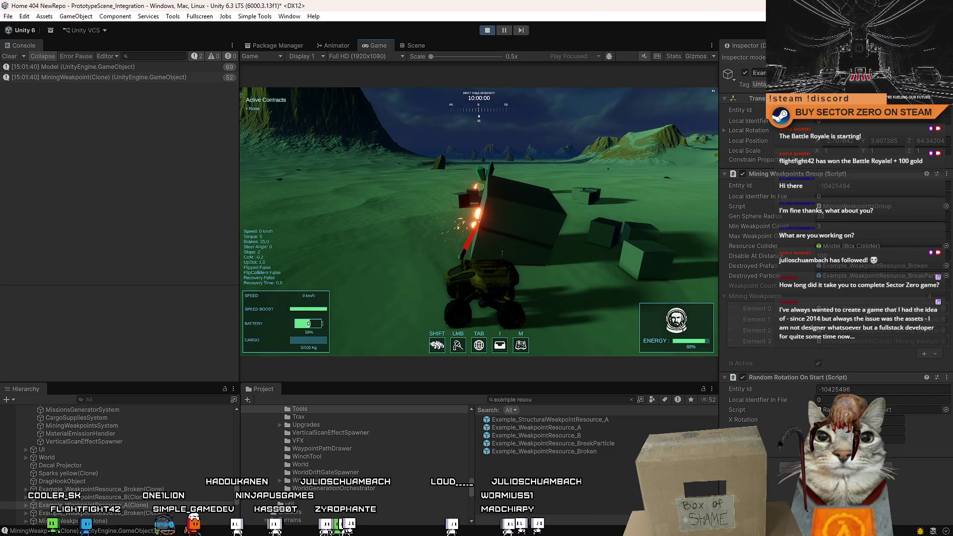
Drive the rover to the next cube near the portal and brake beside it, firing at it
key(w)
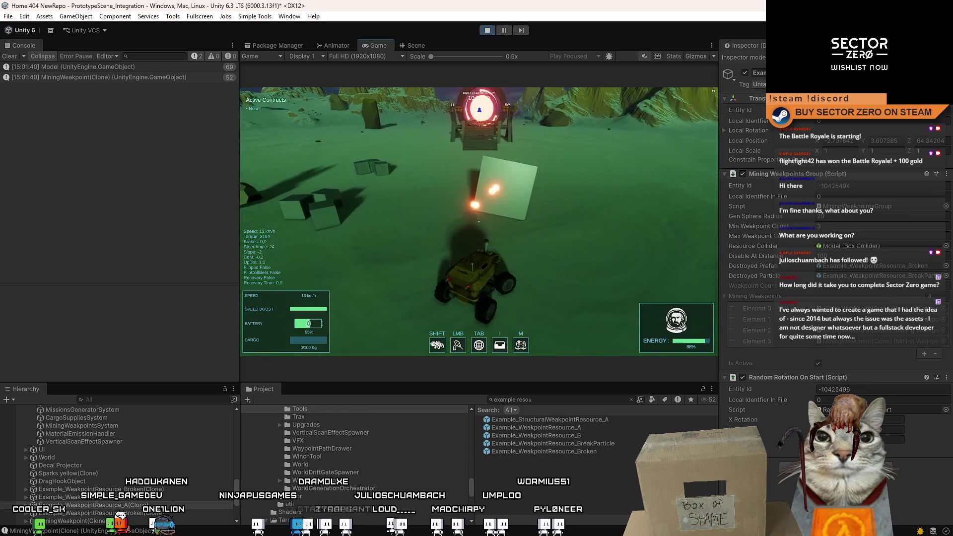
key(s)
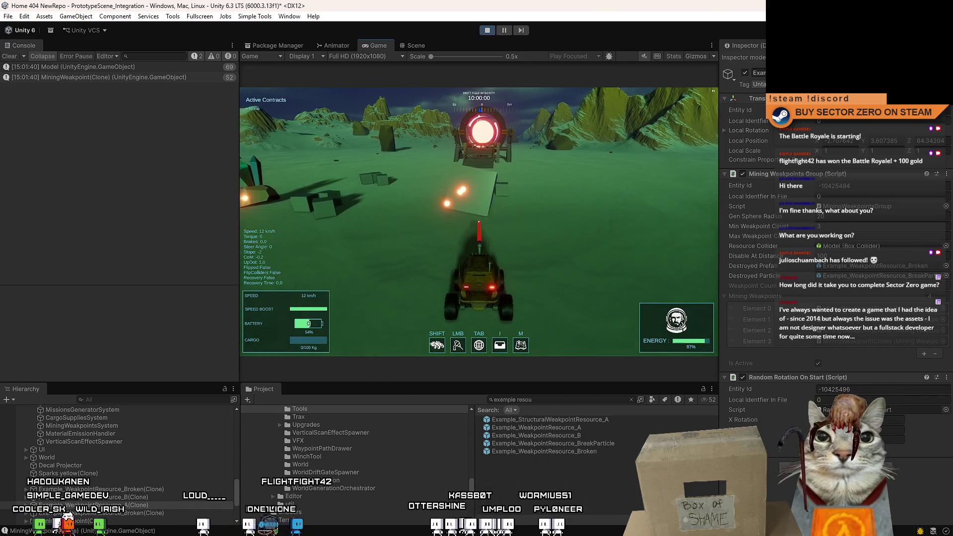
key(w)
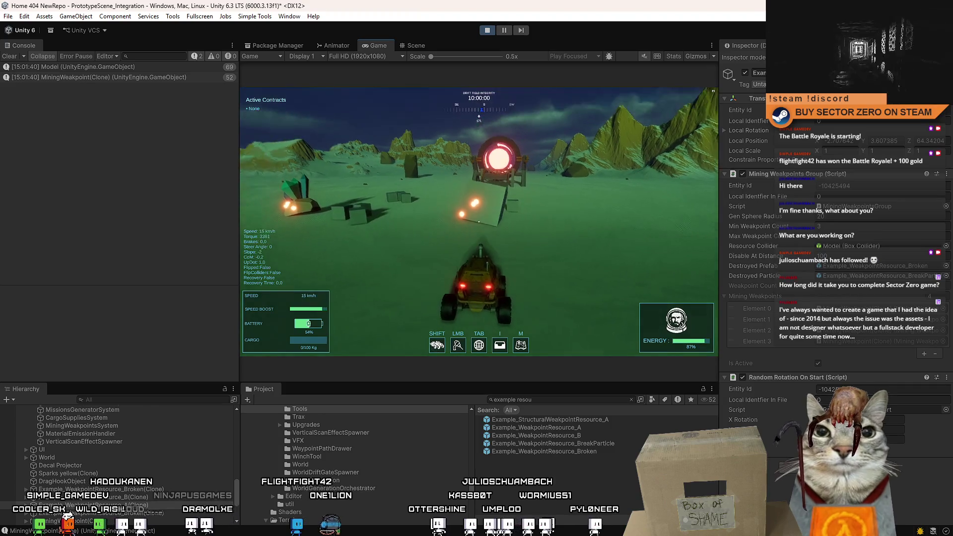
key(s)
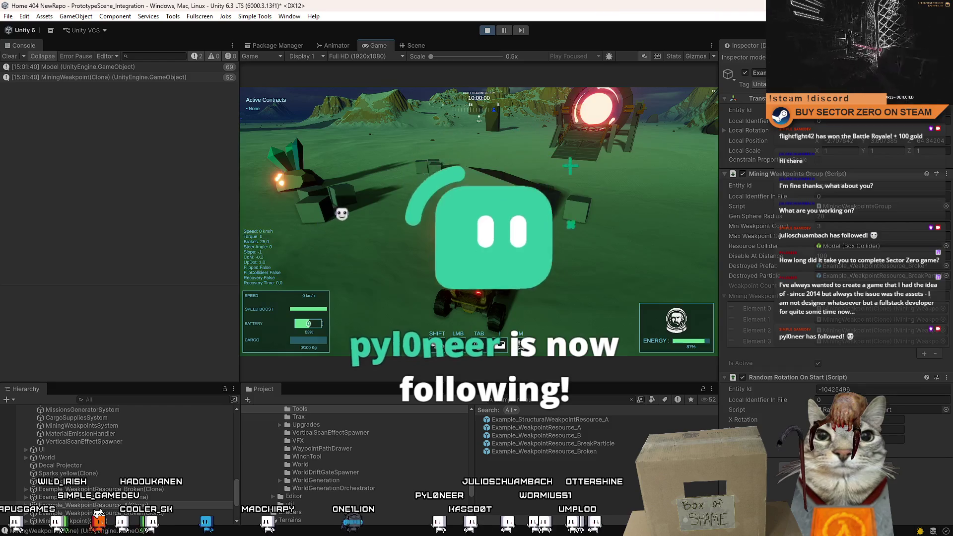
Pause the game, switch to the browser and open the Synty Store result full-screen
key(Escape)
key(Escape)
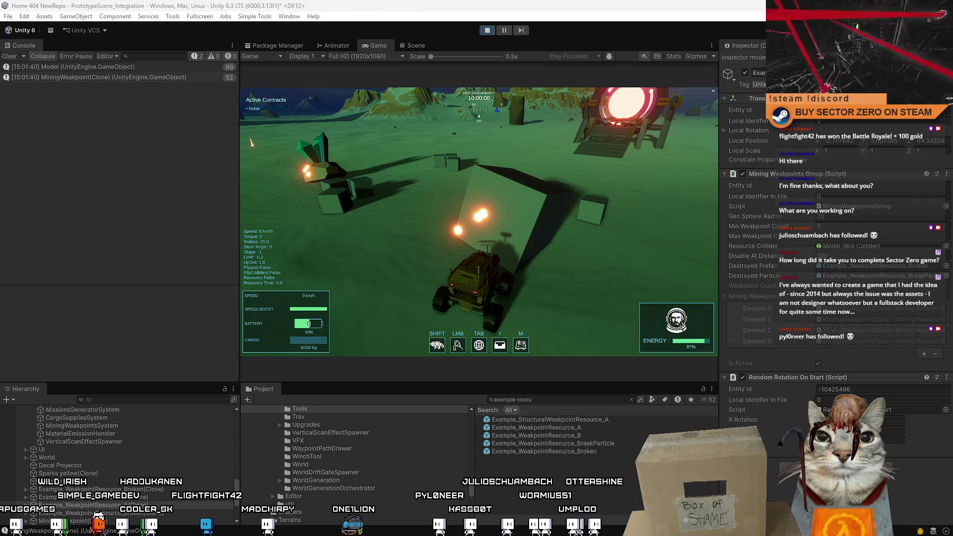
key(alt+Tab)
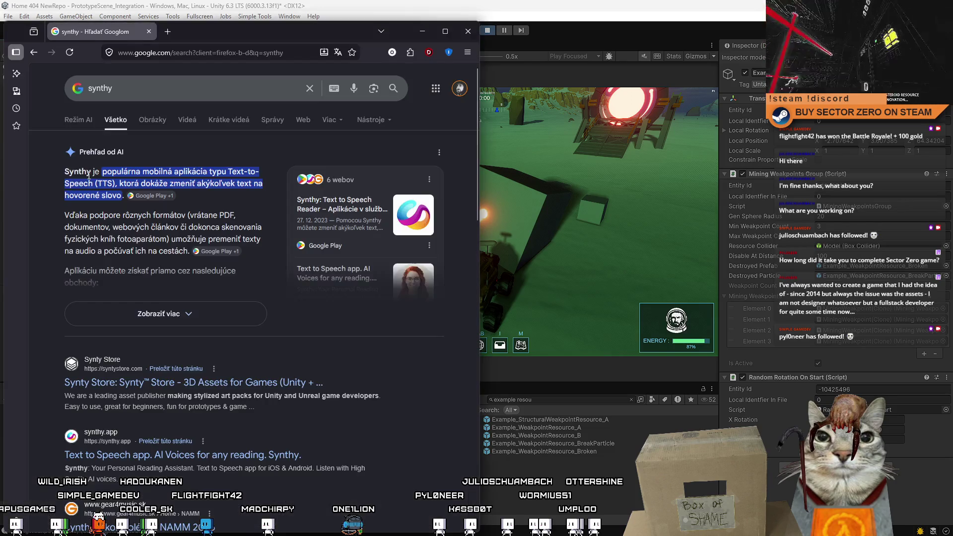
click(137, 387)
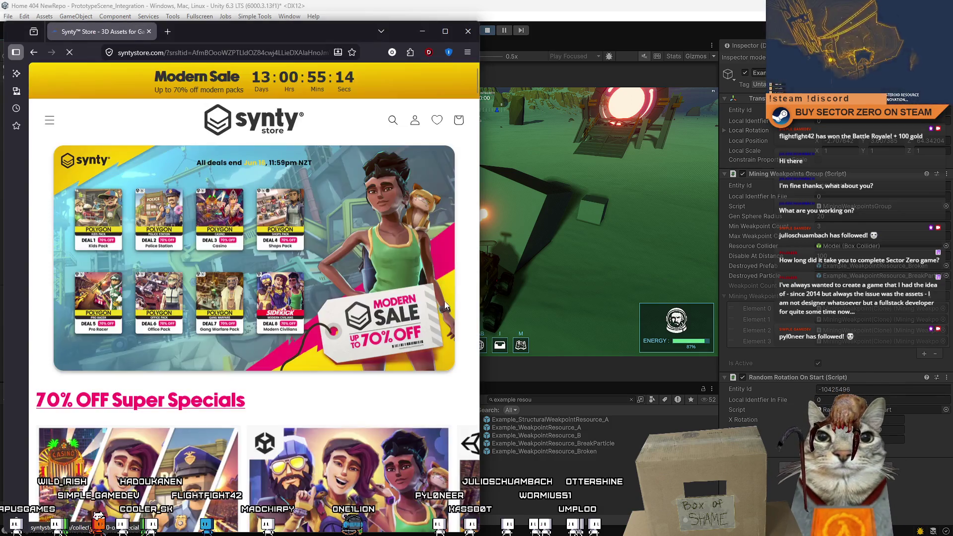
key(super+Up)
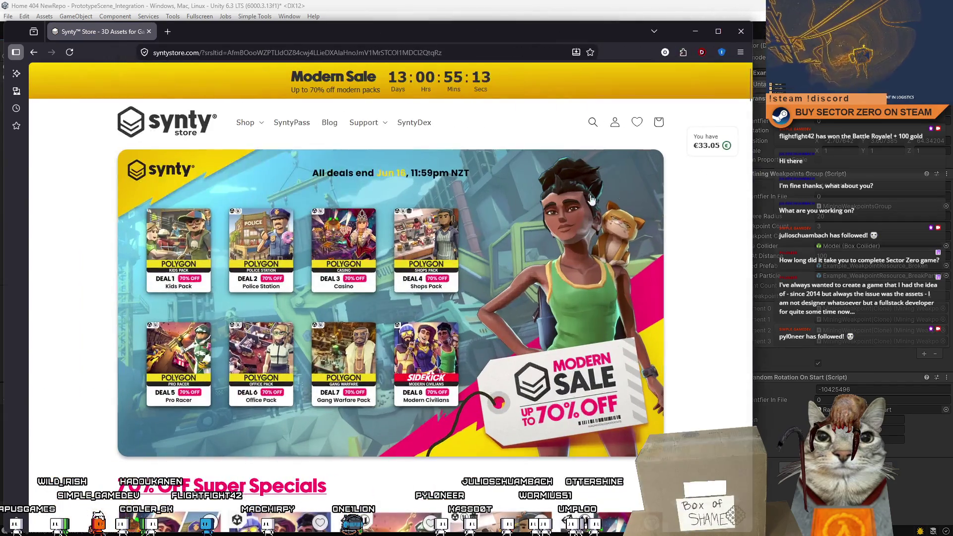
Scroll the Synty Store homepage past Super Specials and 50% OFF to Latest Synty Packs
scroll(327, 217, down, 3)
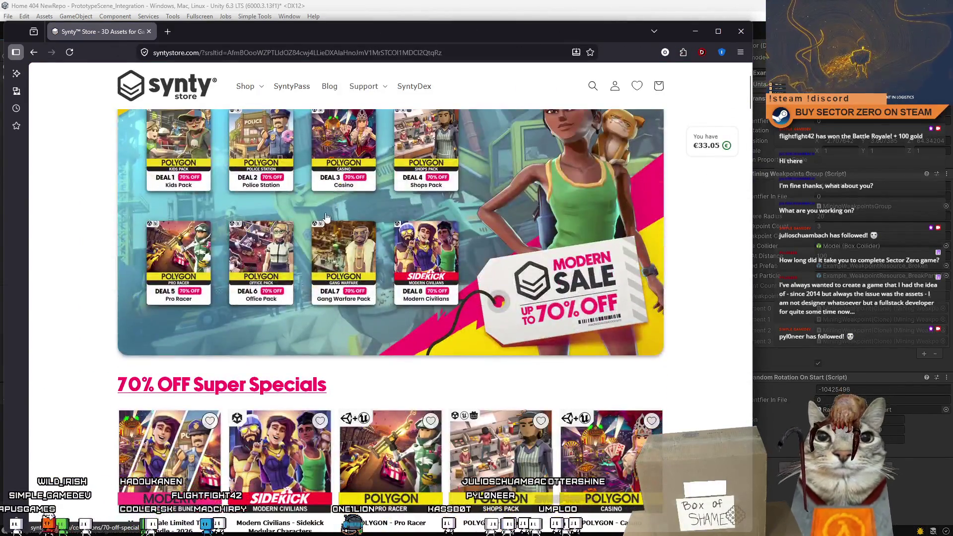
scroll(327, 217, down, 4)
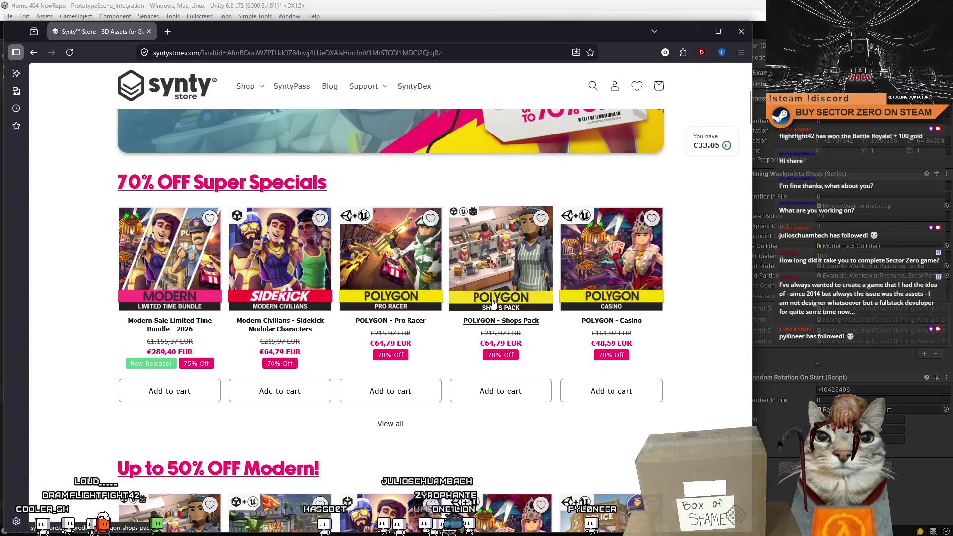
scroll(610, 280, down, 4)
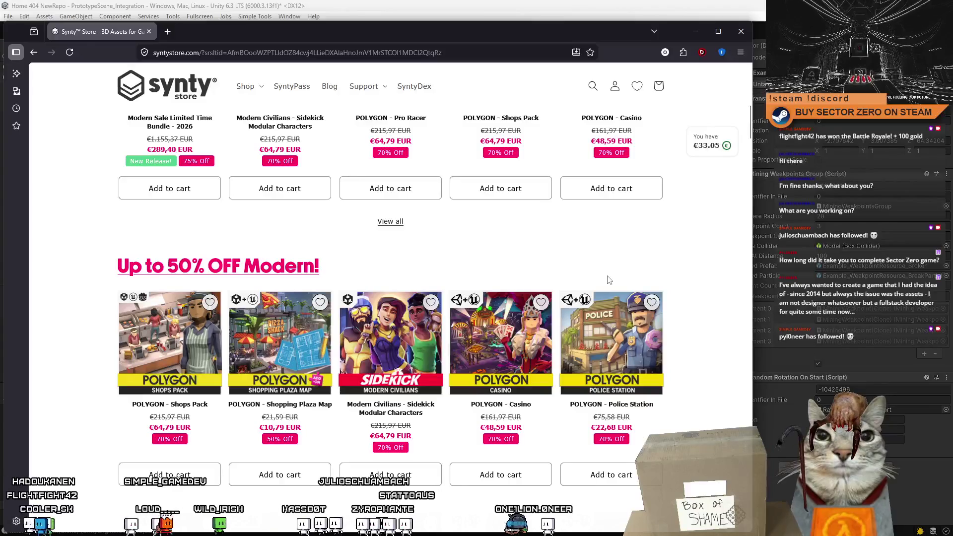
scroll(605, 279, down, 3)
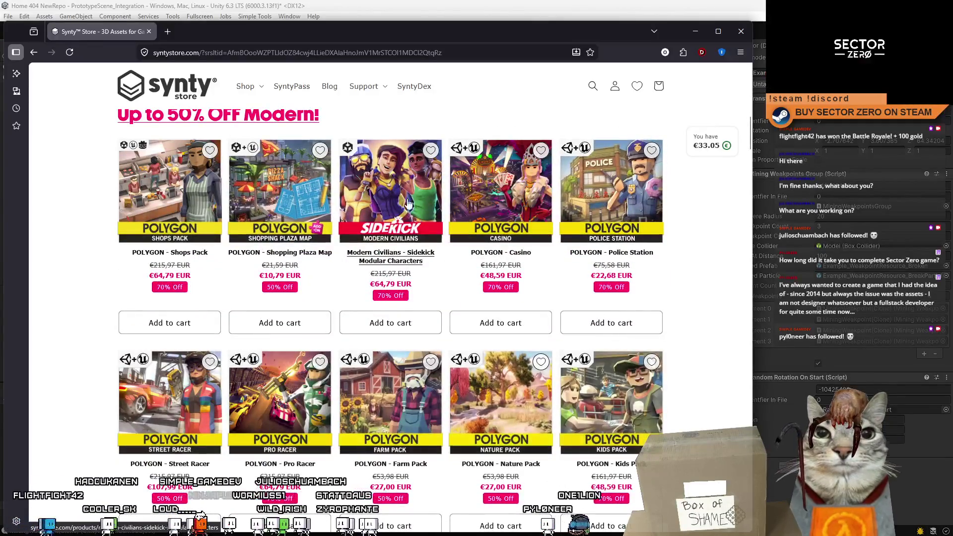
scroll(378, 149, up, 2)
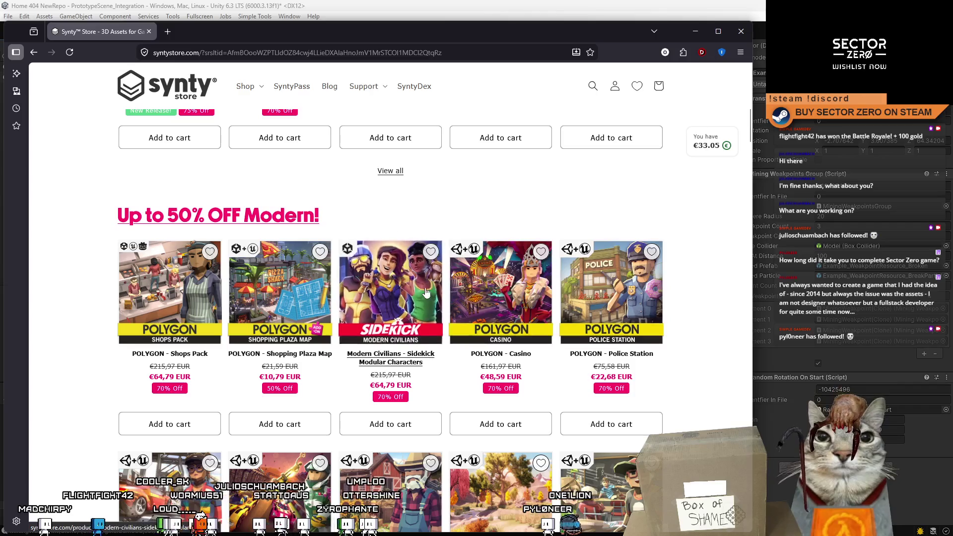
scroll(307, 141, down, 2)
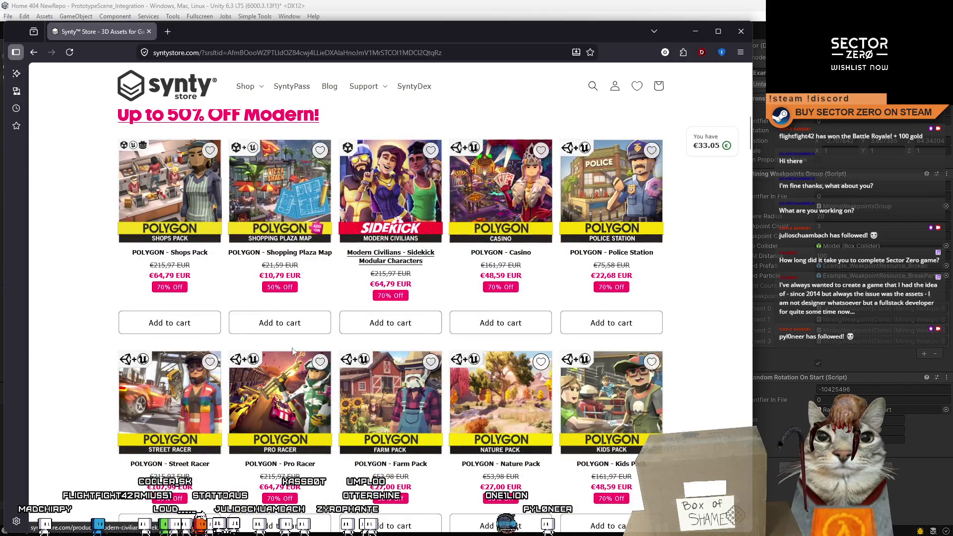
scroll(442, 457, down, 4)
scroll(432, 313, up, 5)
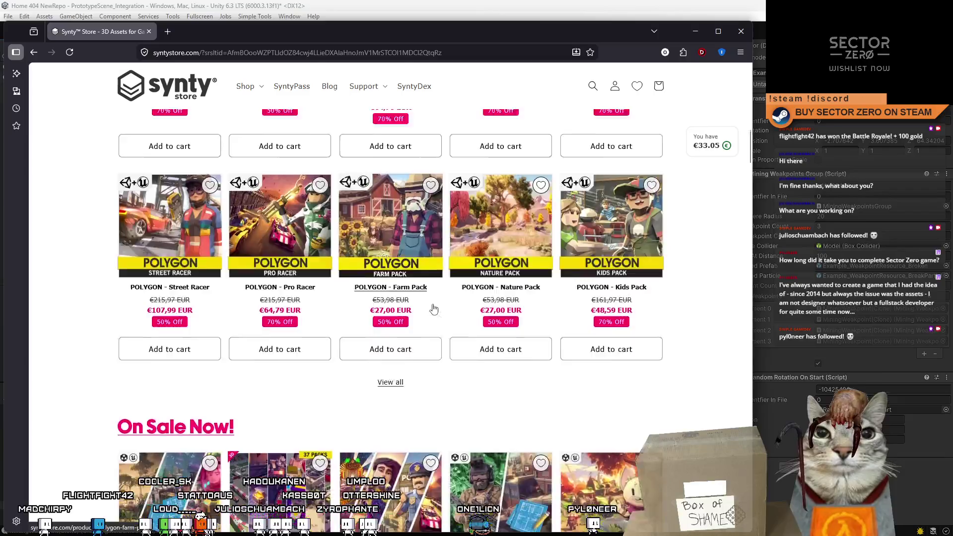
scroll(423, 313, down, 4)
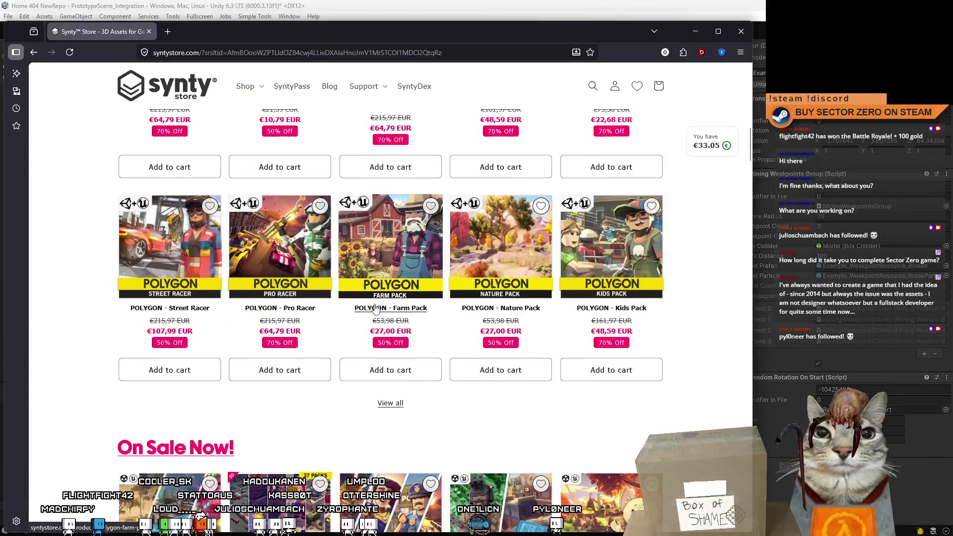
scroll(456, 199, down, 2)
scroll(412, 360, up, 3)
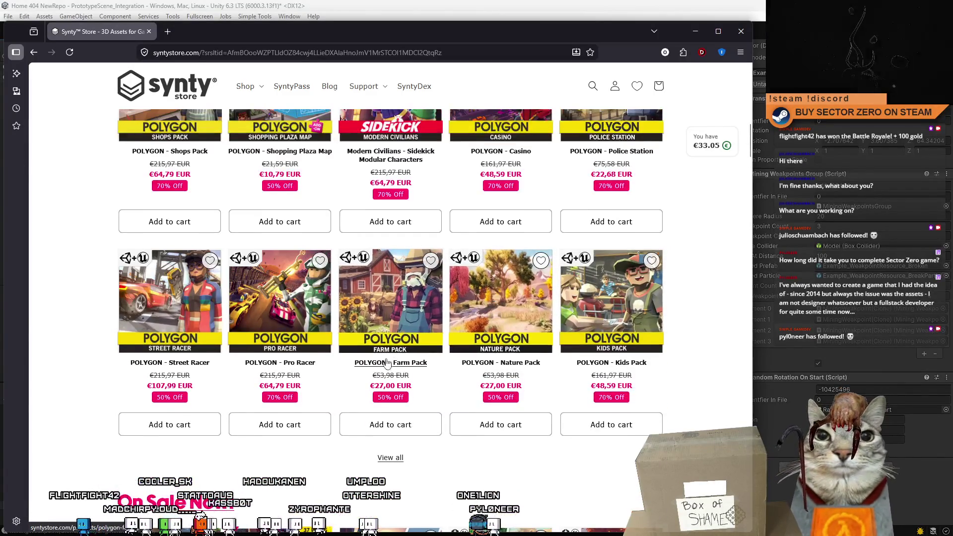
scroll(412, 359, down, 8)
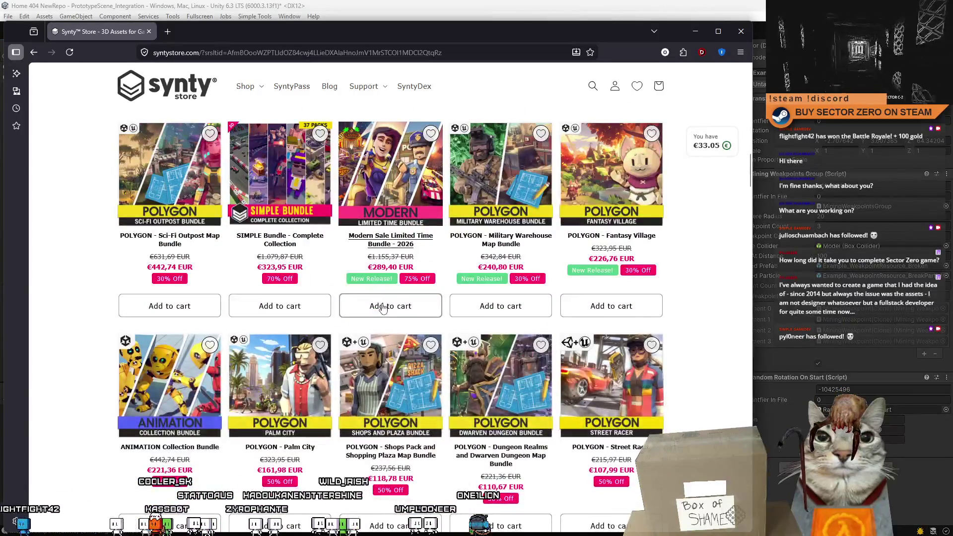
scroll(385, 309, down, 3)
scroll(386, 310, down, 3)
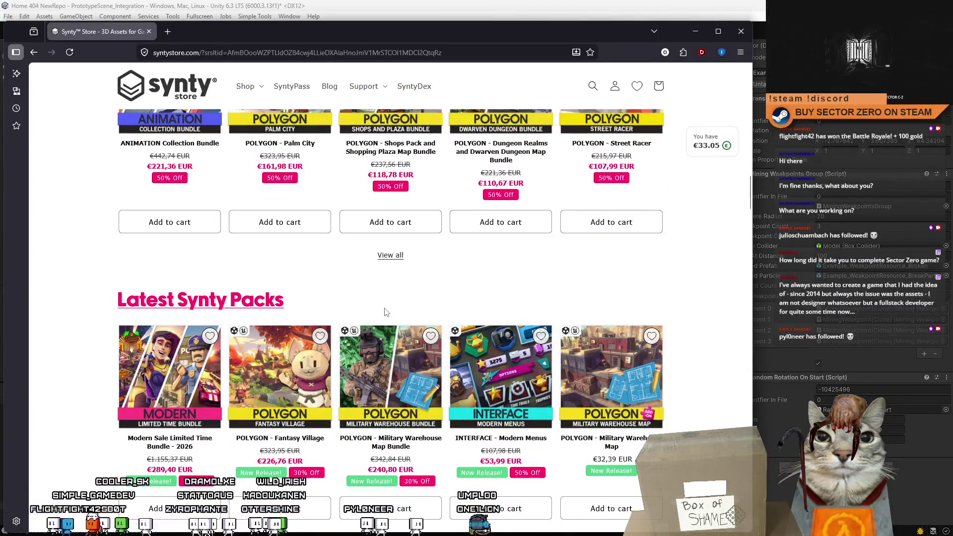
scroll(387, 312, down, 3)
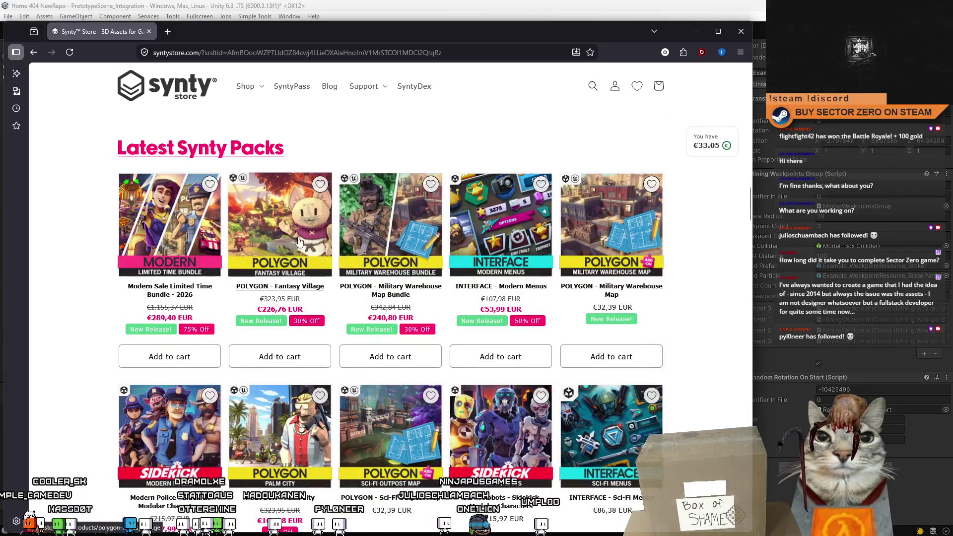
Open the POLYGON - Fantasy Village product page and preview its bridge-scene gallery image
click(291, 231)
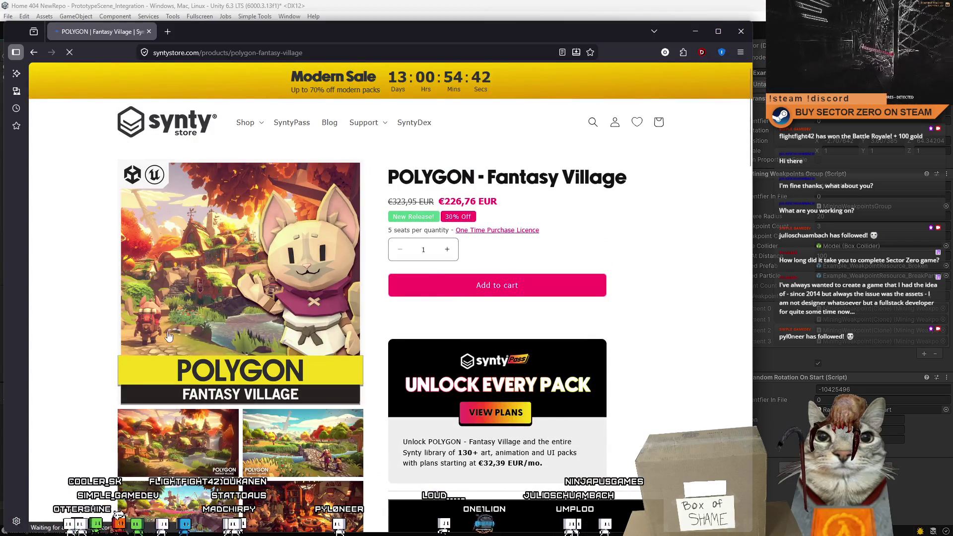
click(293, 453)
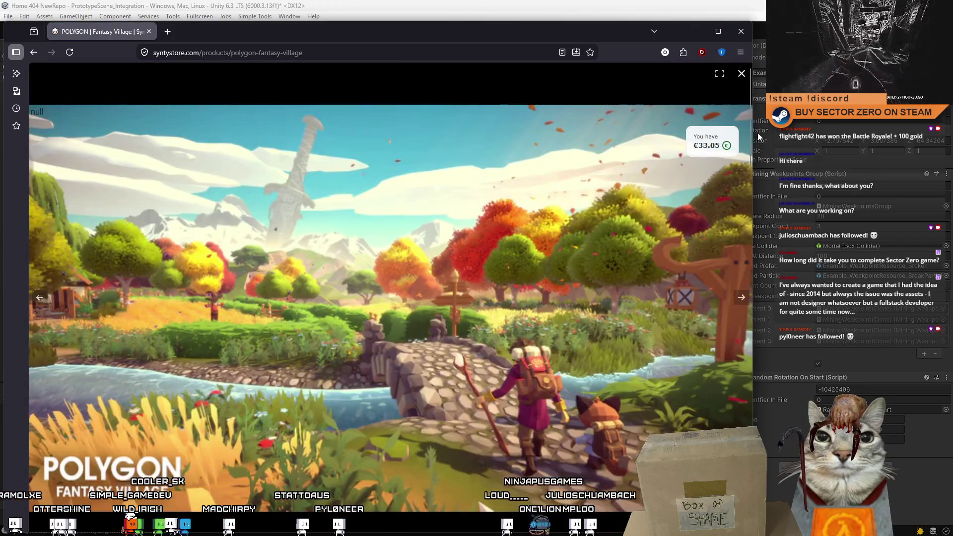
click(740, 75)
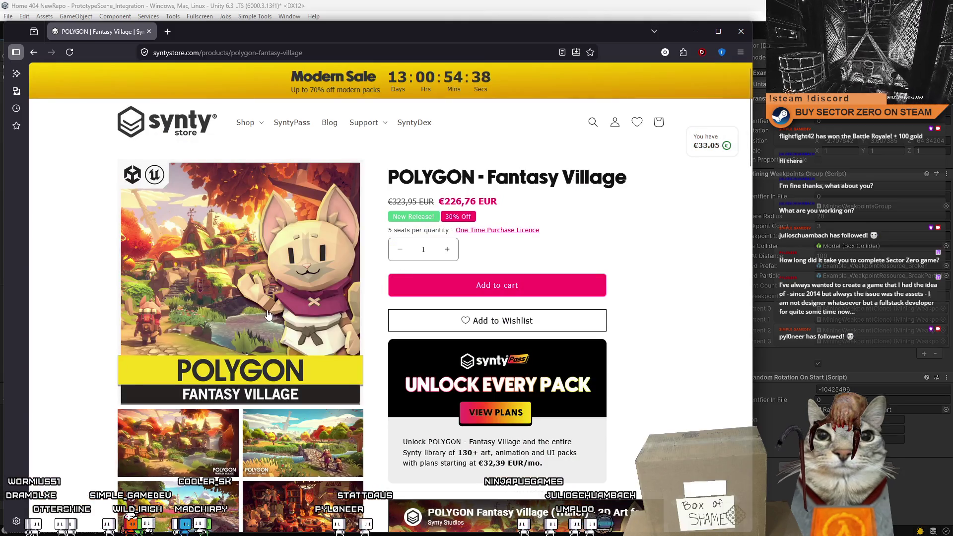
Enlarge the tavern-scene image and step through six more gallery images before closing the viewer
scroll(268, 315, down, 3)
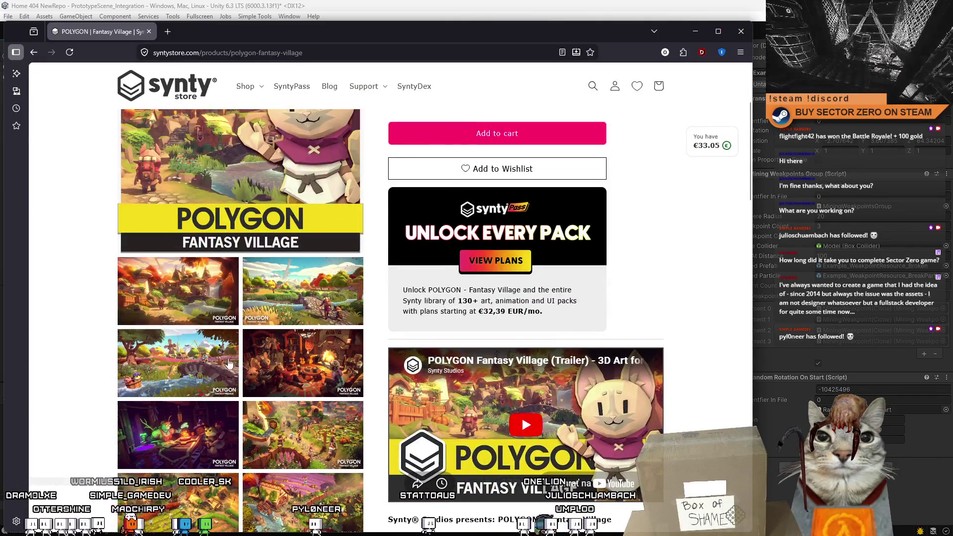
click(318, 365)
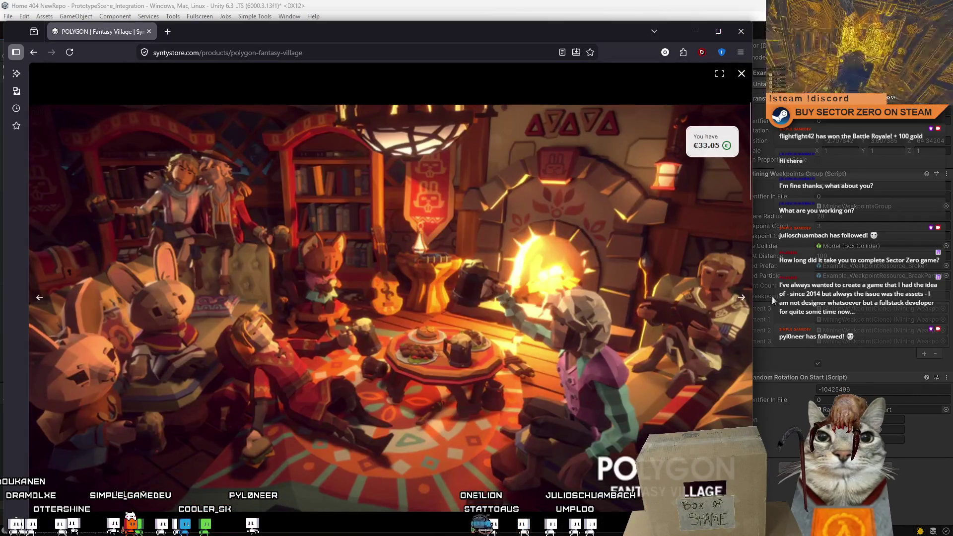
click(740, 299)
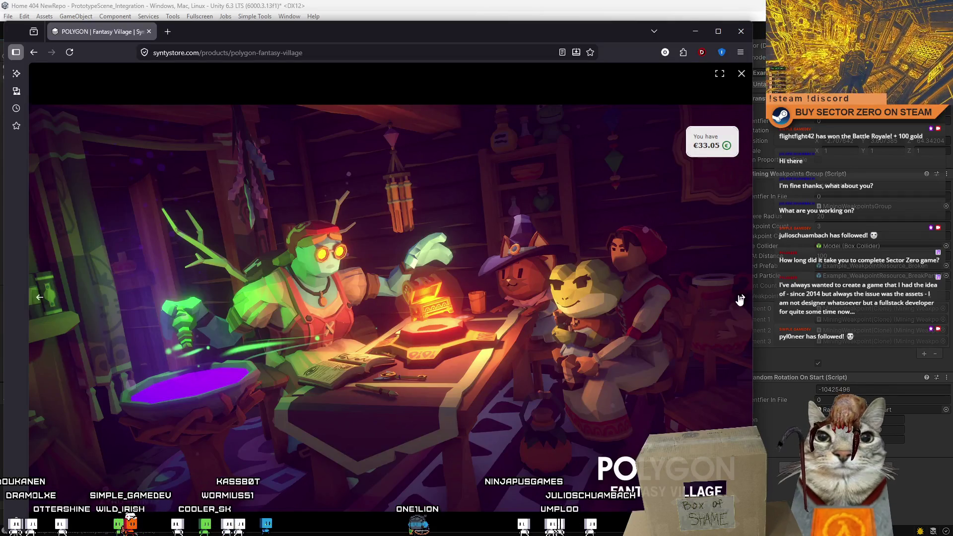
click(741, 298)
click(741, 299)
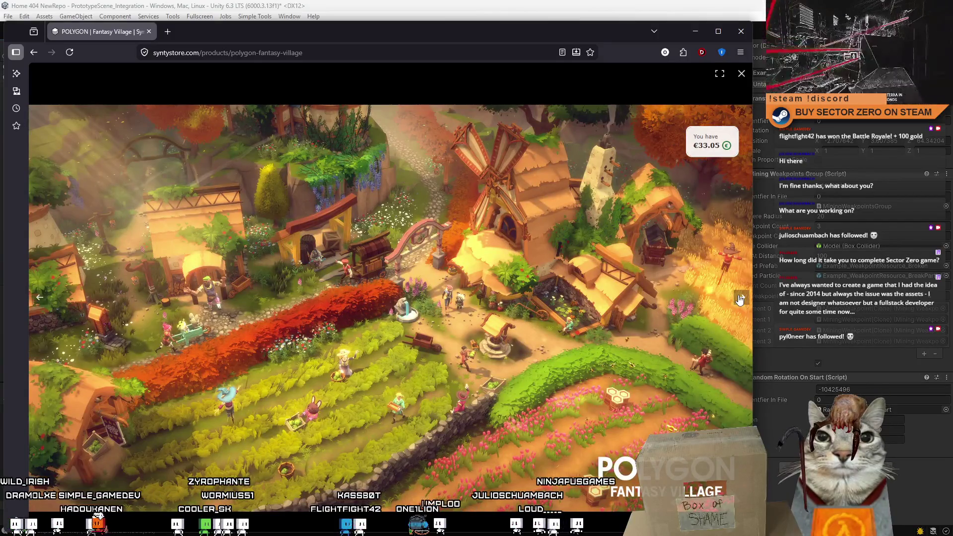
click(740, 298)
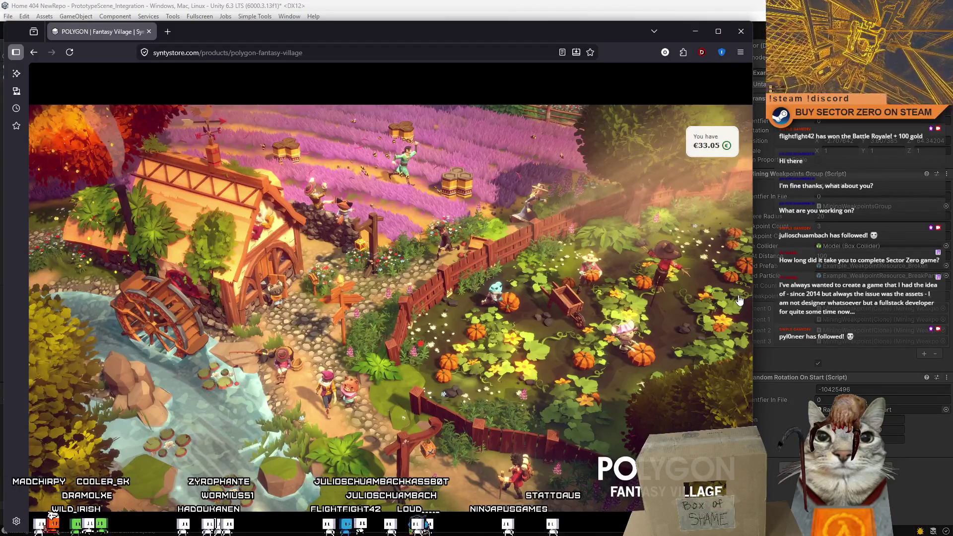
click(741, 299)
click(740, 300)
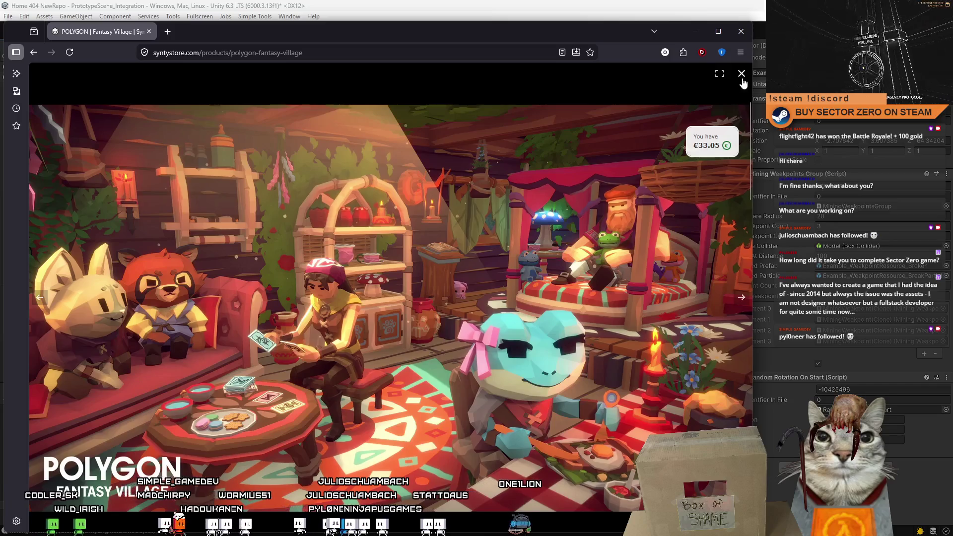
click(743, 79)
View the roof and buildings asset sheet, then shrink the store window over Unity
scroll(278, 329, down, 15)
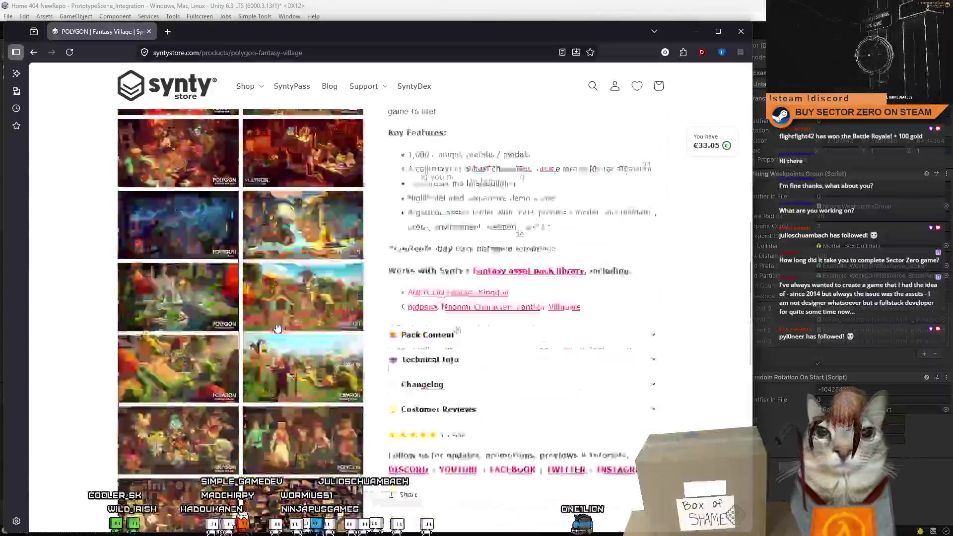
scroll(278, 328, down, 6)
click(278, 223)
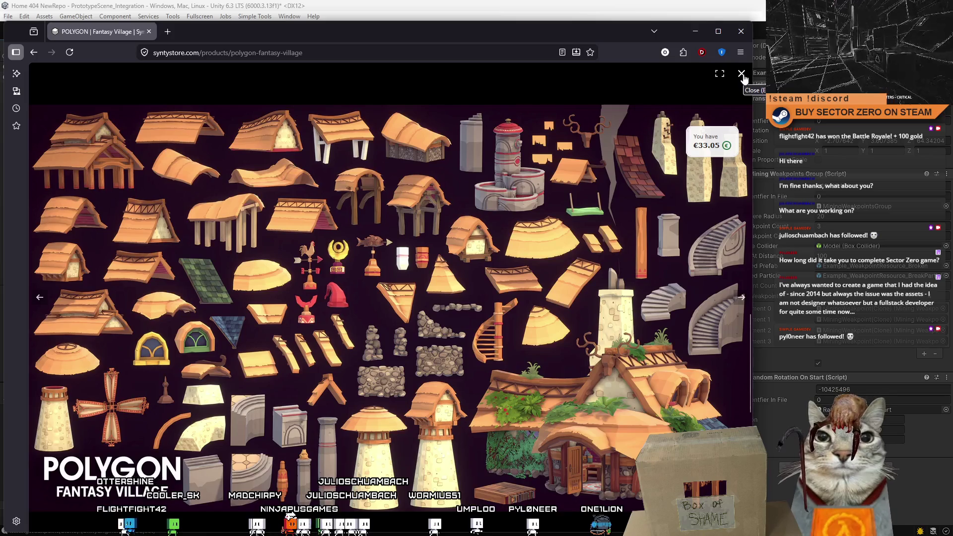
click(742, 74)
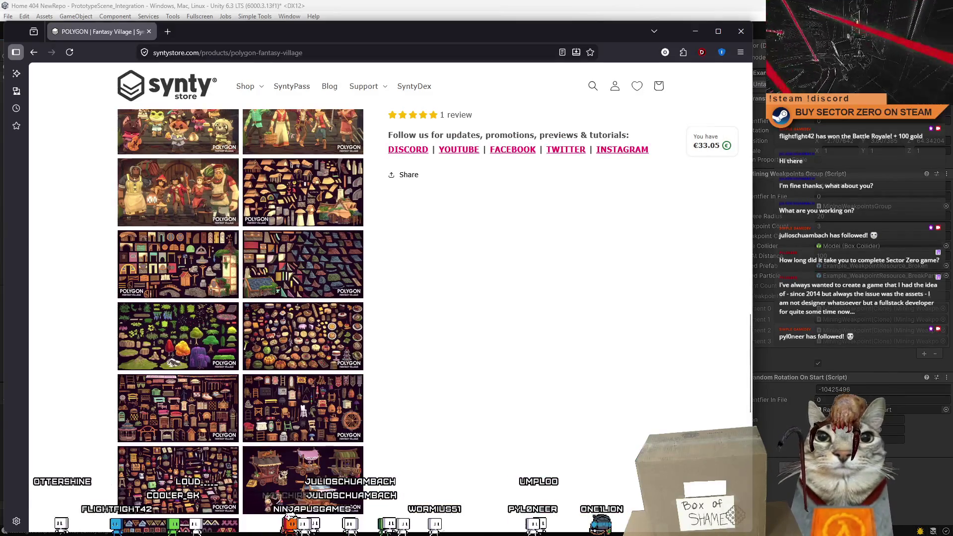
scroll(480, 259, down, 5)
scroll(443, 389, up, 10)
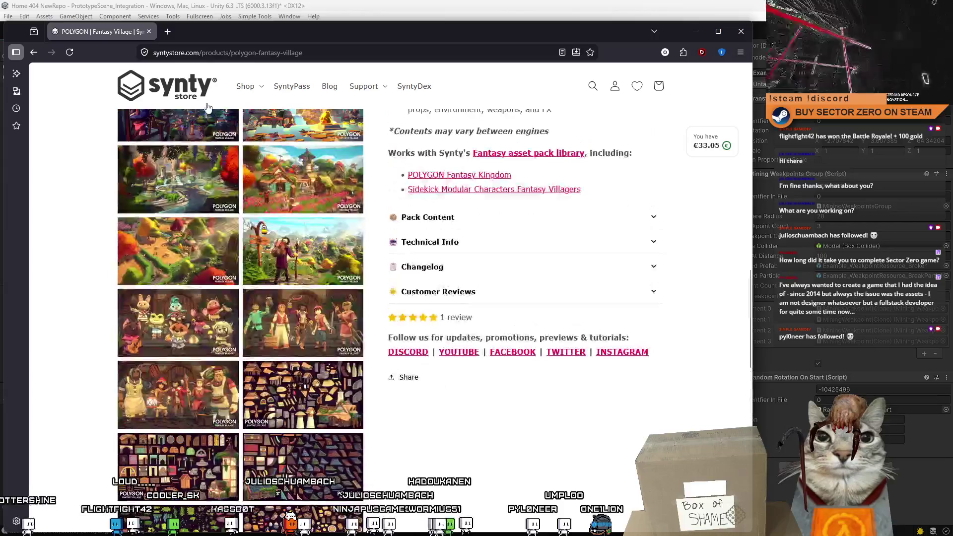
drag(279, 32, 186, 97)
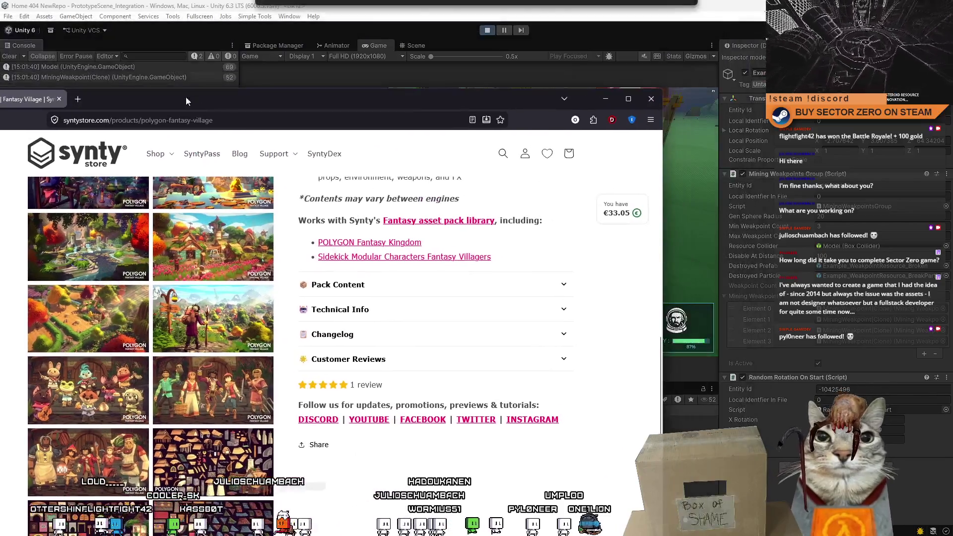
Return to Unity and drive the rover to the crystal rocks, mining one until it breaks
click(651, 99)
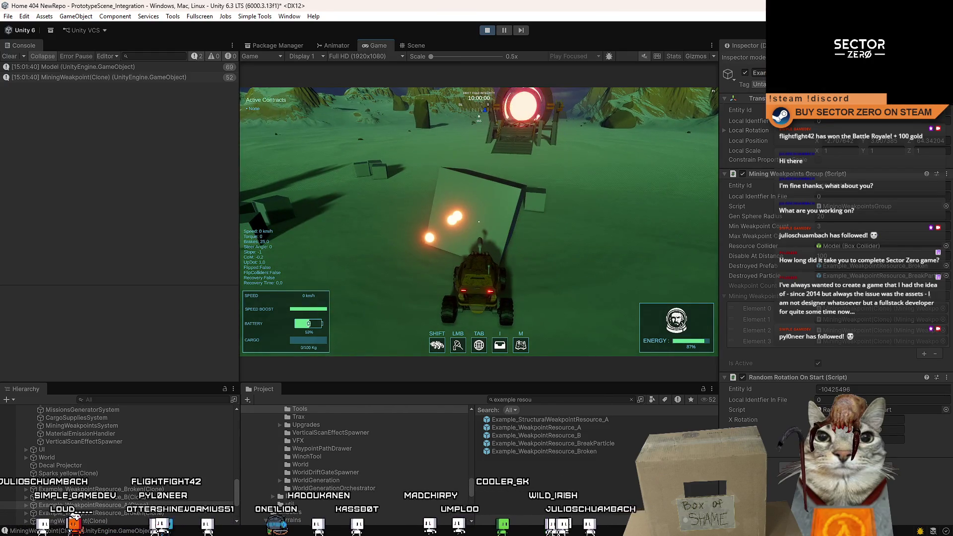
key(w)
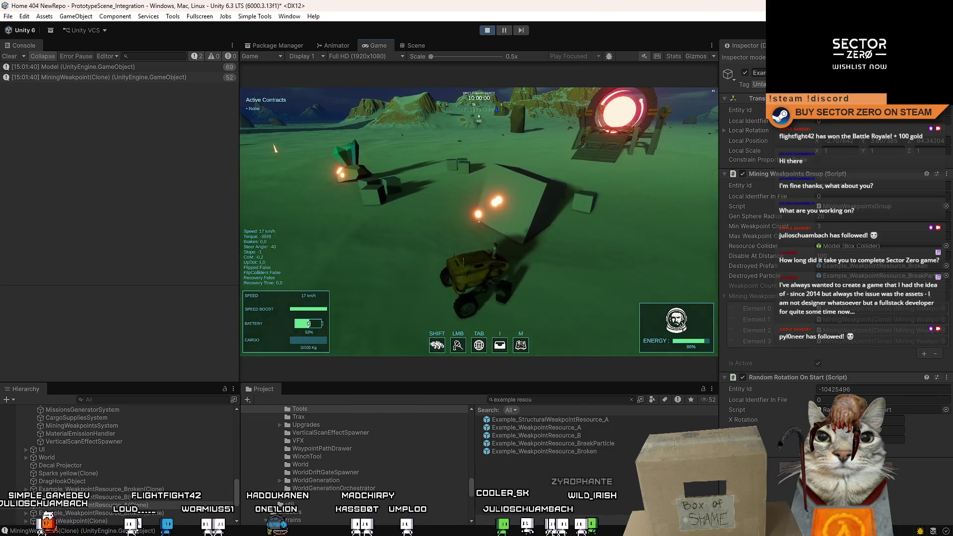
key(a)
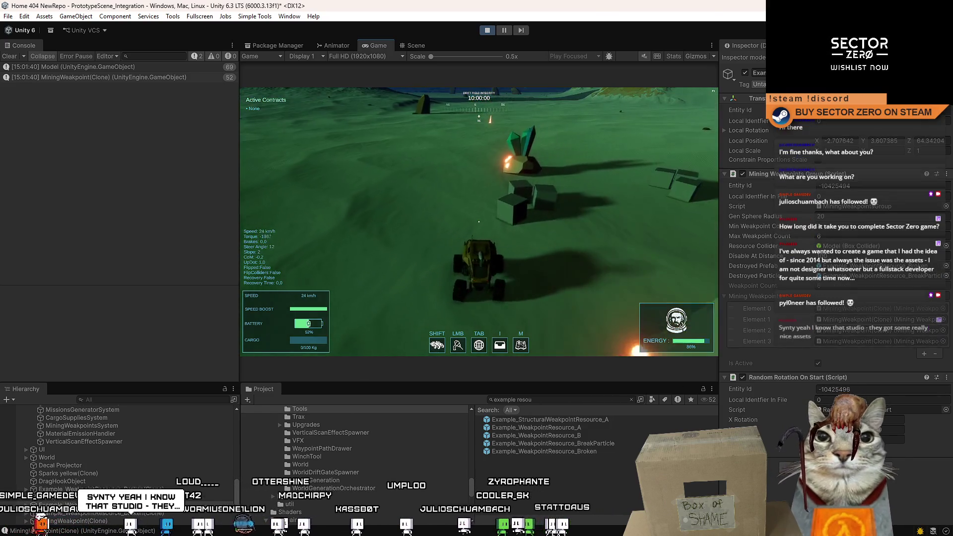
key(w)
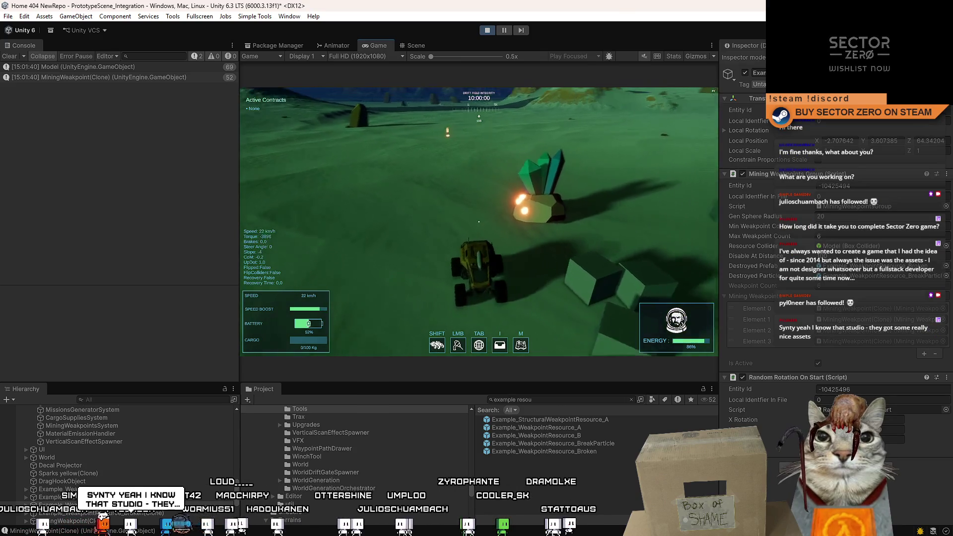
key(w)
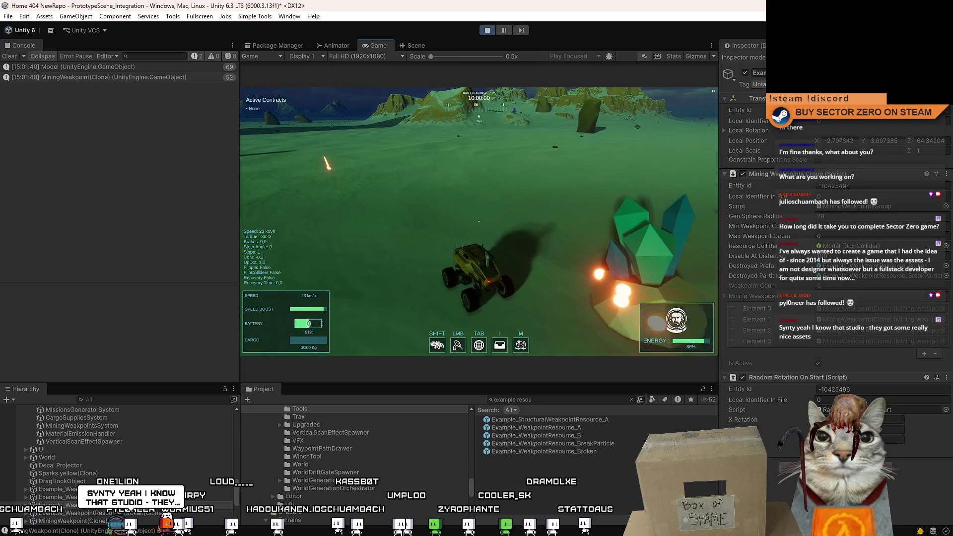
Steer the rover past the structure and portal, heading toward the mountains
key(d)
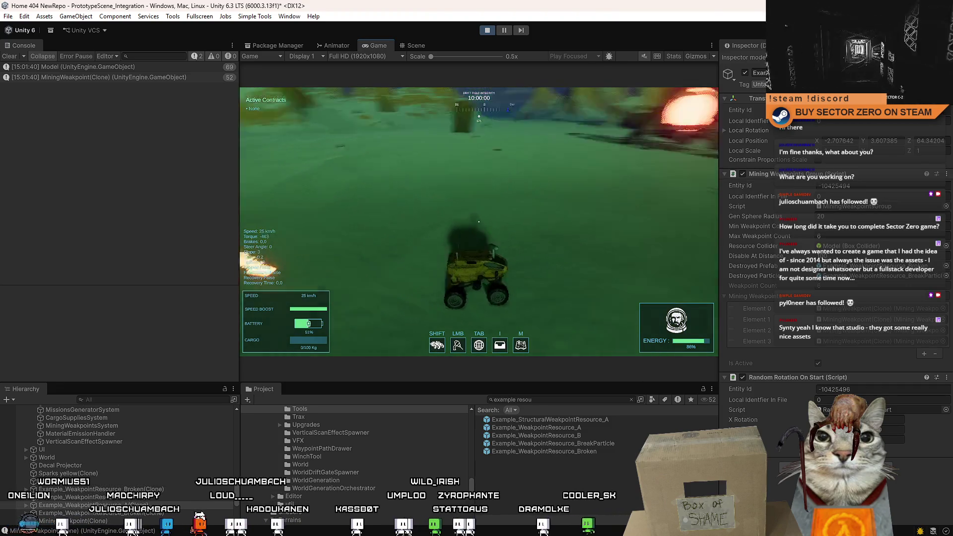
key(a)
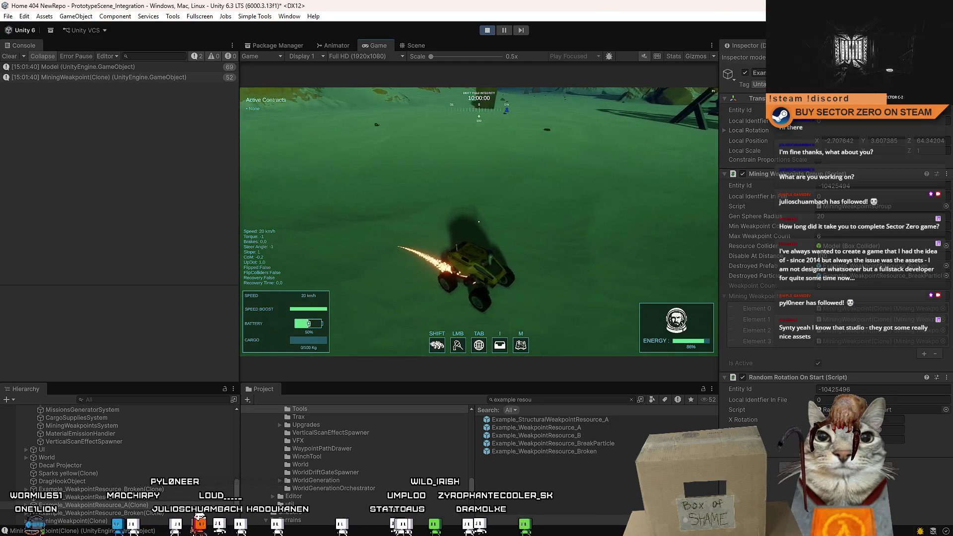
key(w)
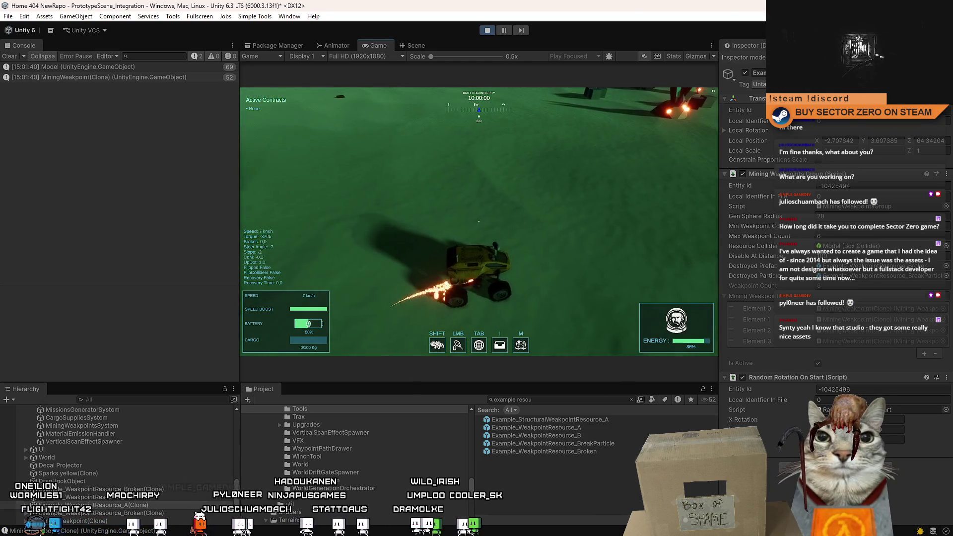
key(d)
key(w)
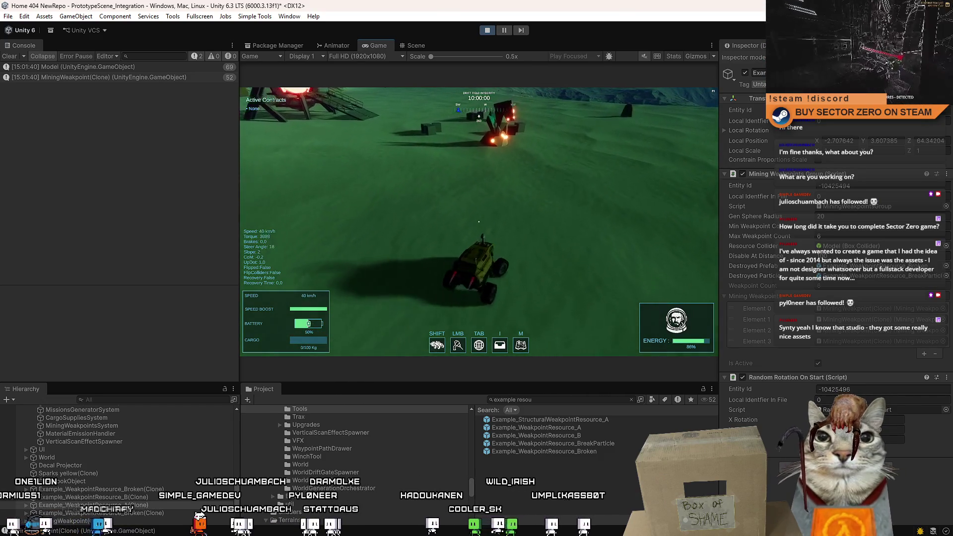
key(w)
key(a)
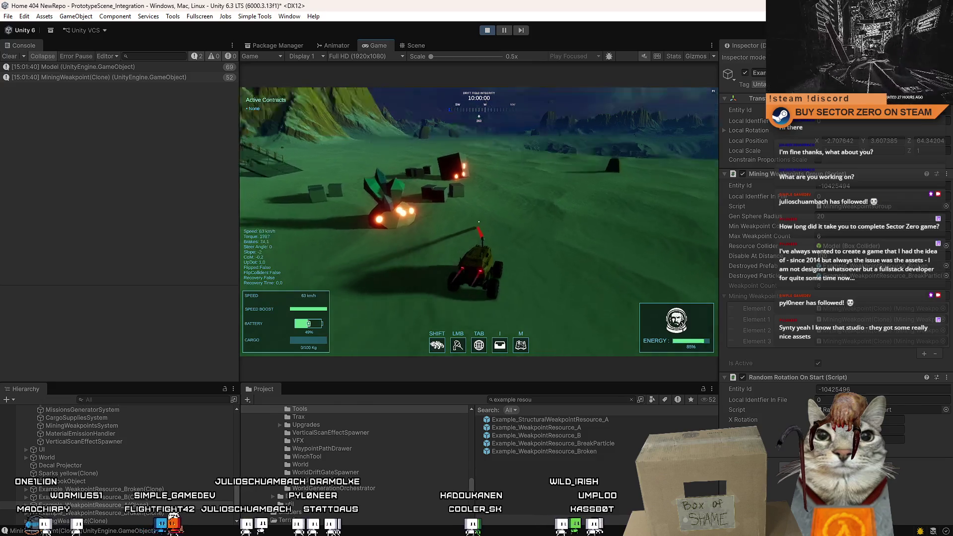
key(a)
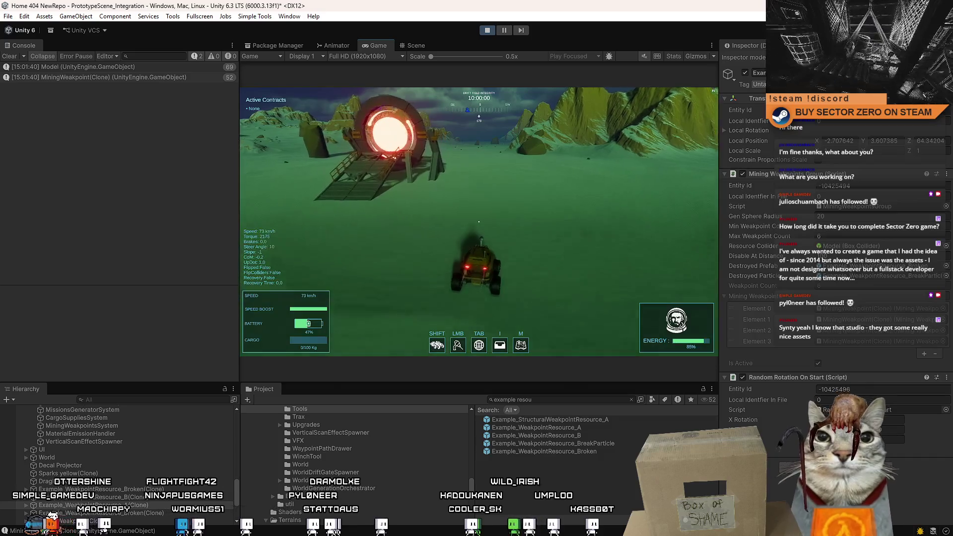
key(d)
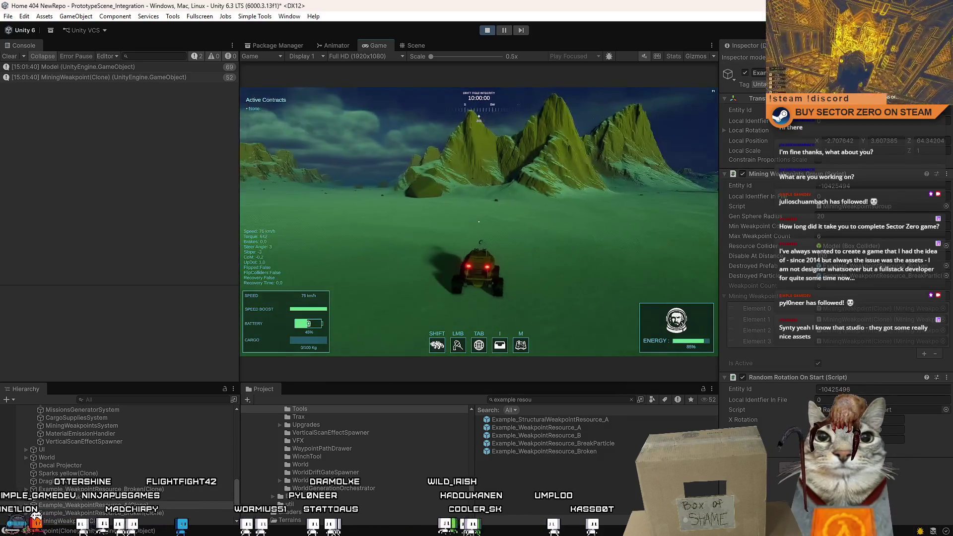
Drive up the mountain slope, recover the flipped rover, and Shift-boost across flat ground
key(d)
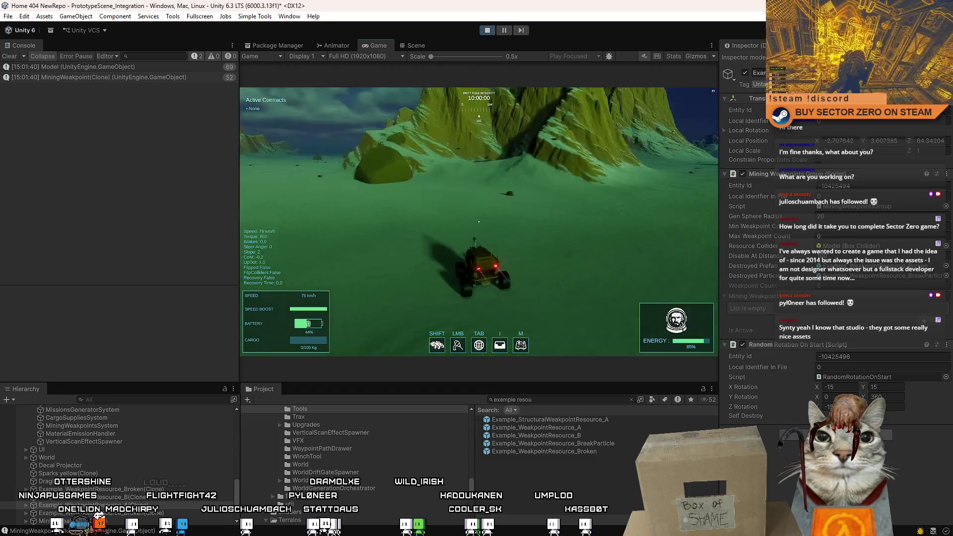
key(a)
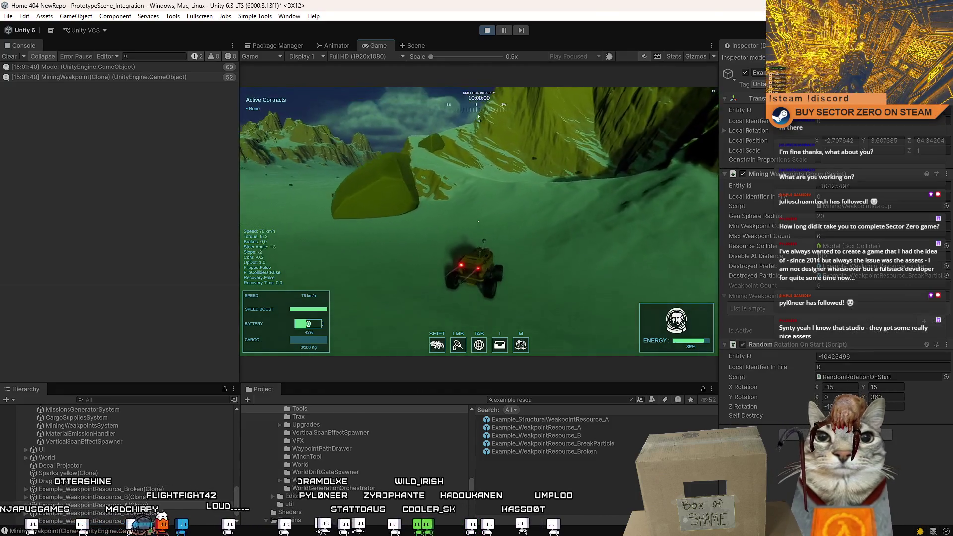
key(a)
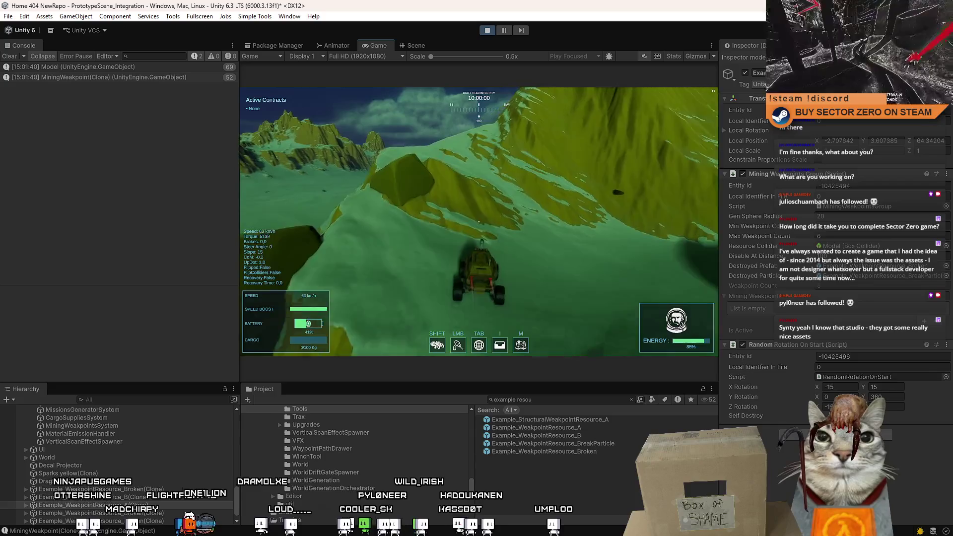
key(d)
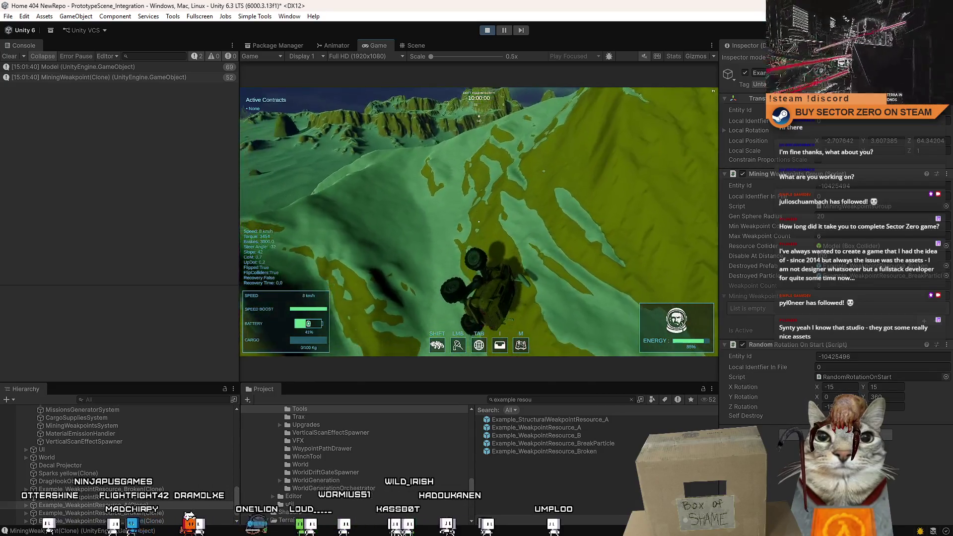
key(w)
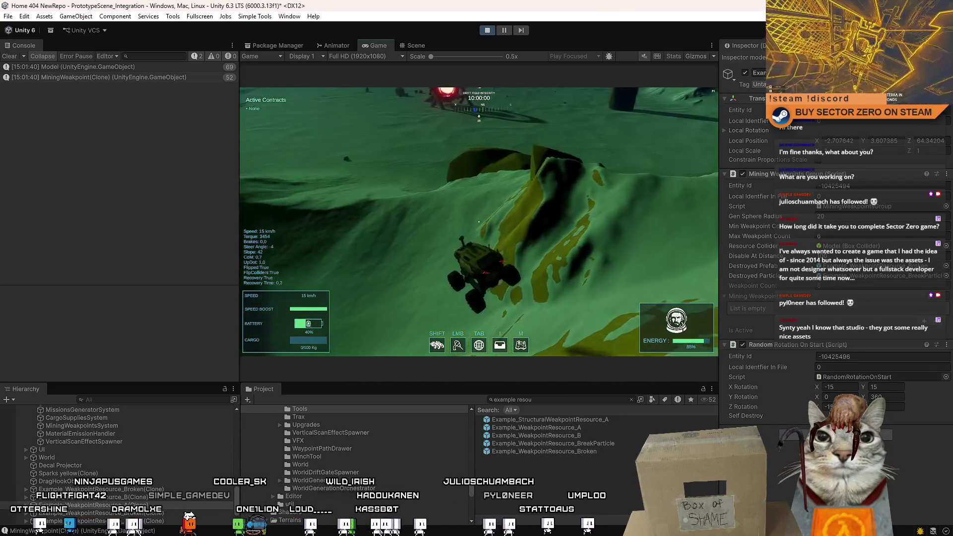
key(shift)
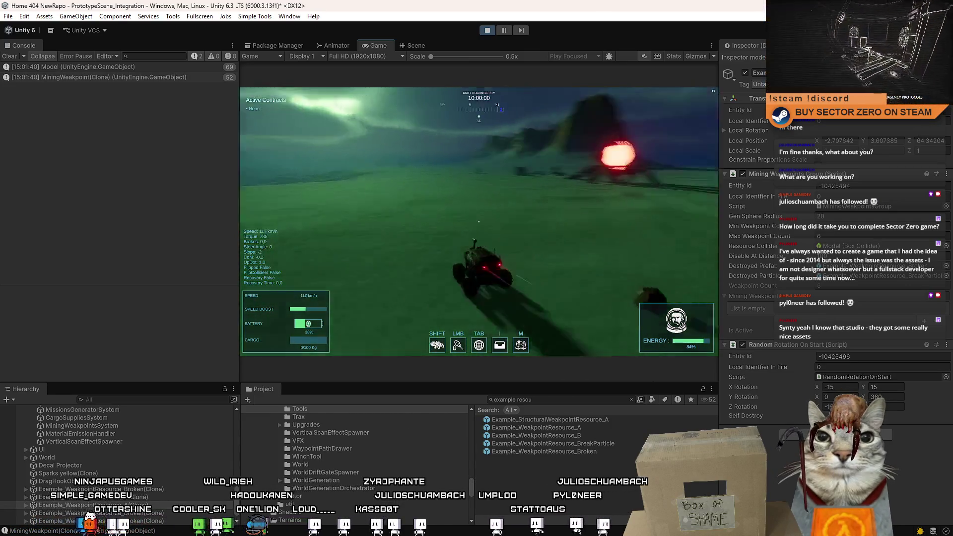
Steer back toward the glowing weakpoint structure and stop beside the portal's cube debris
key(d)
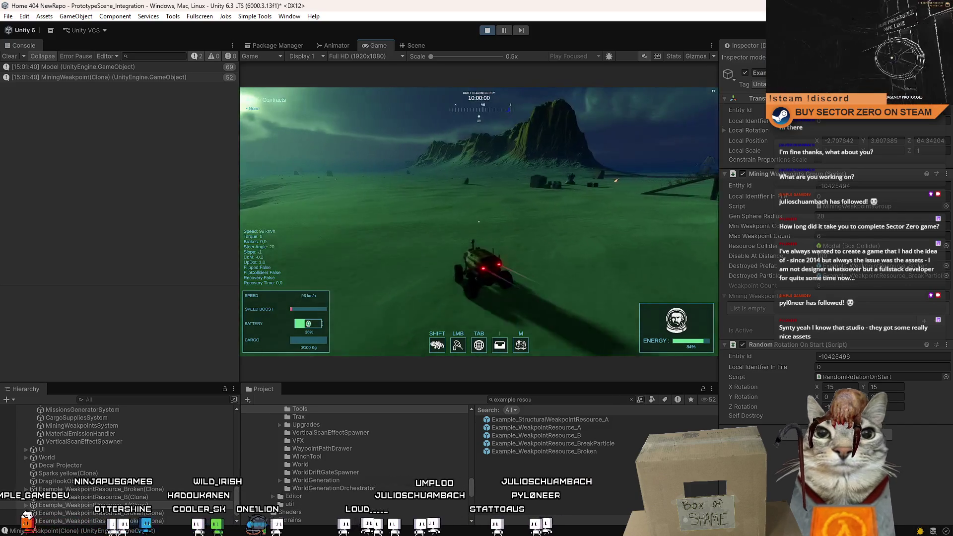
key(w)
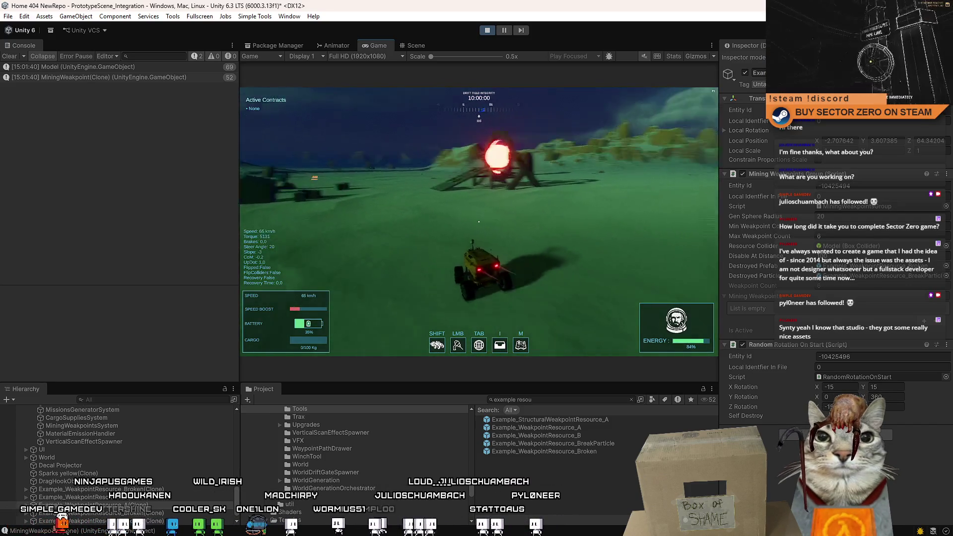
key(a)
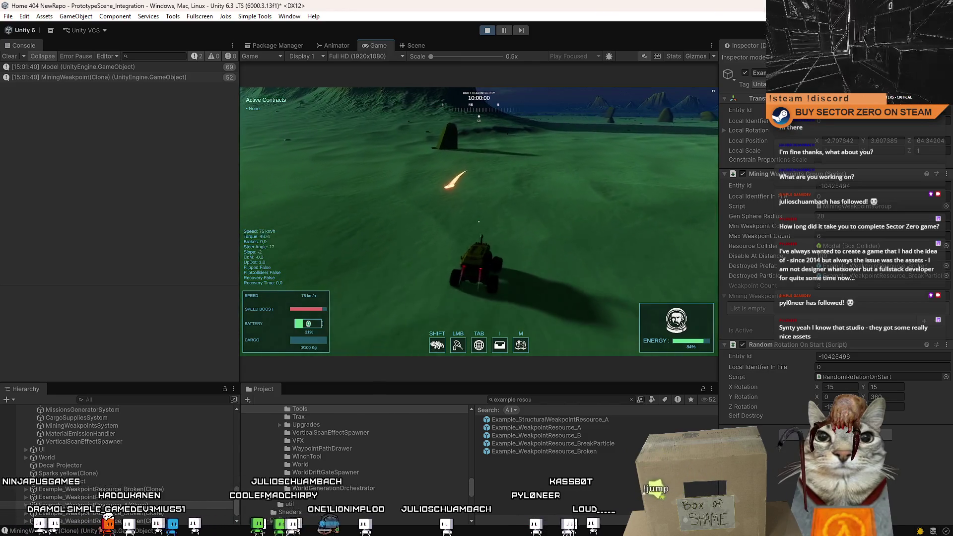
key(d)
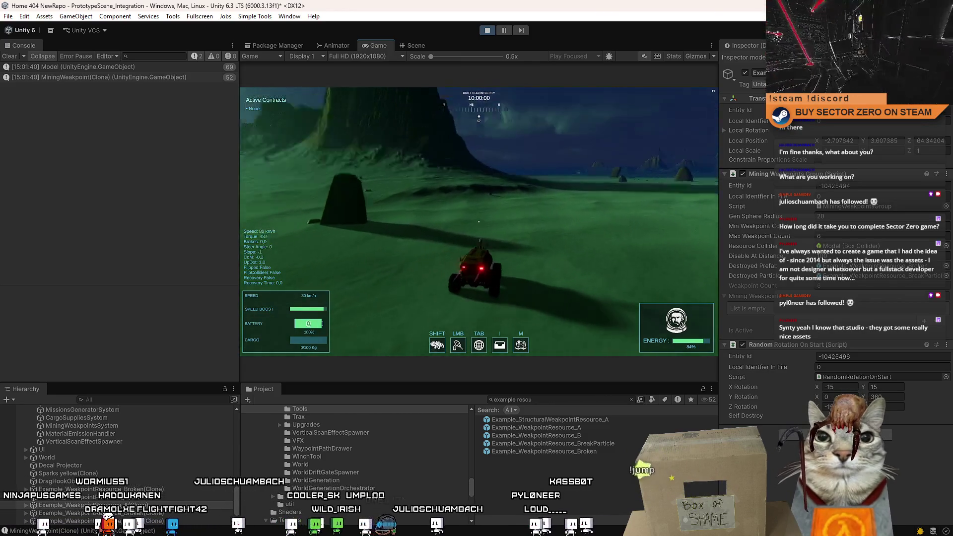
key(d)
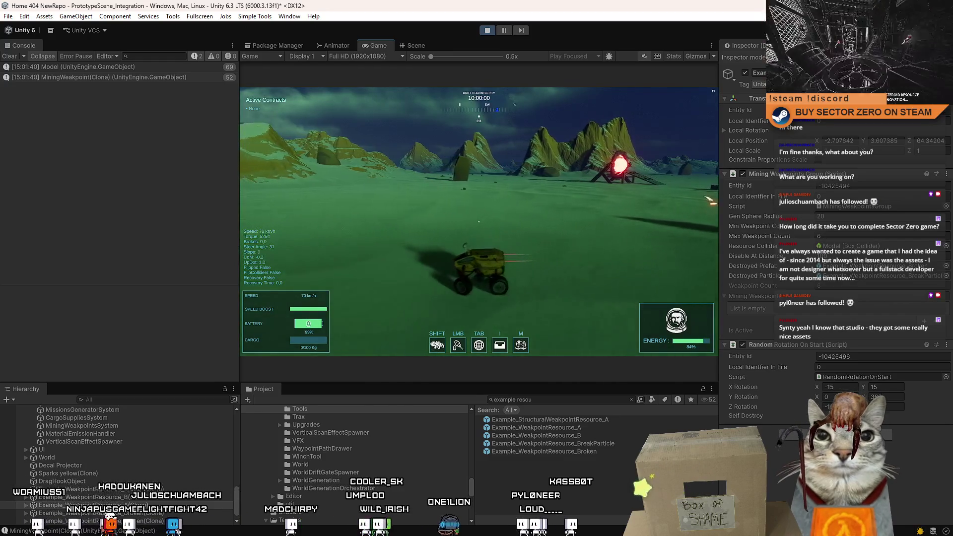
key(d)
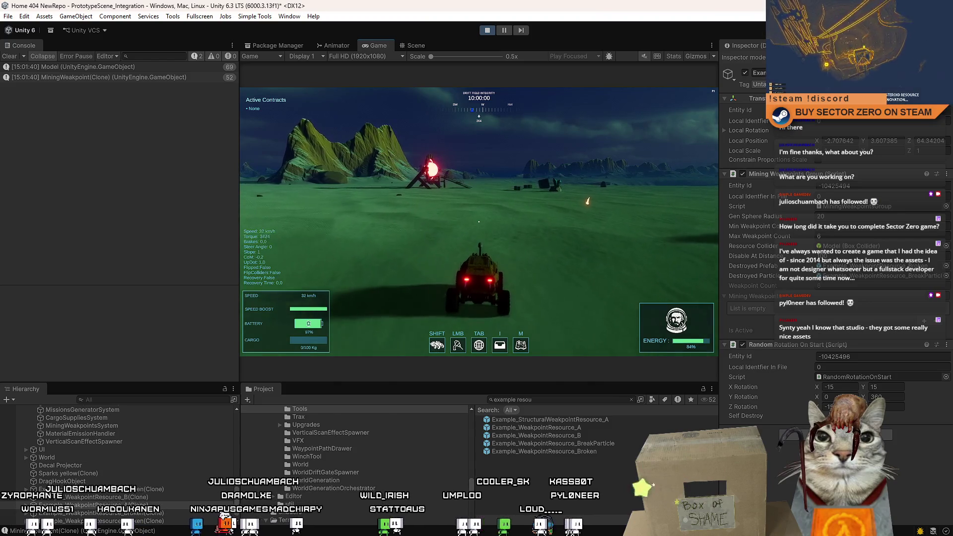
key(d)
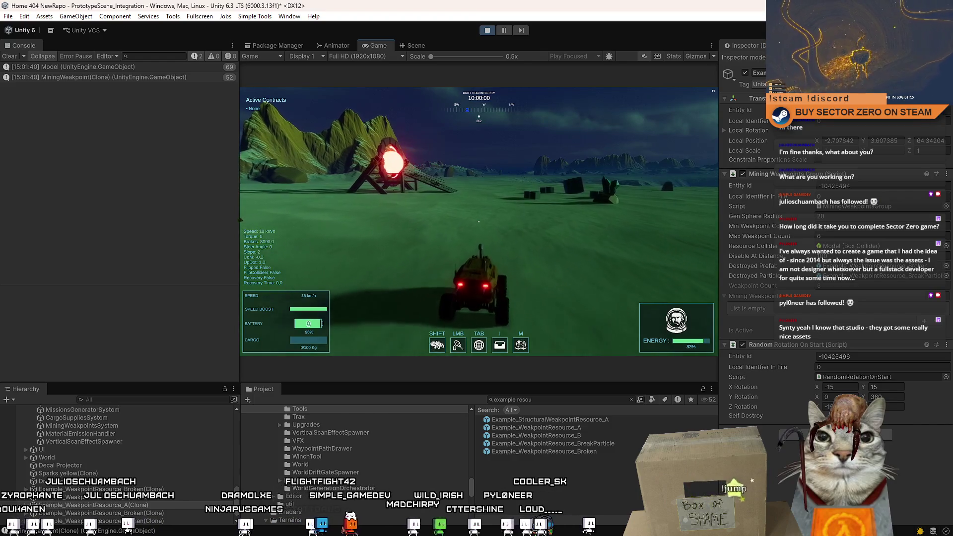
key(d)
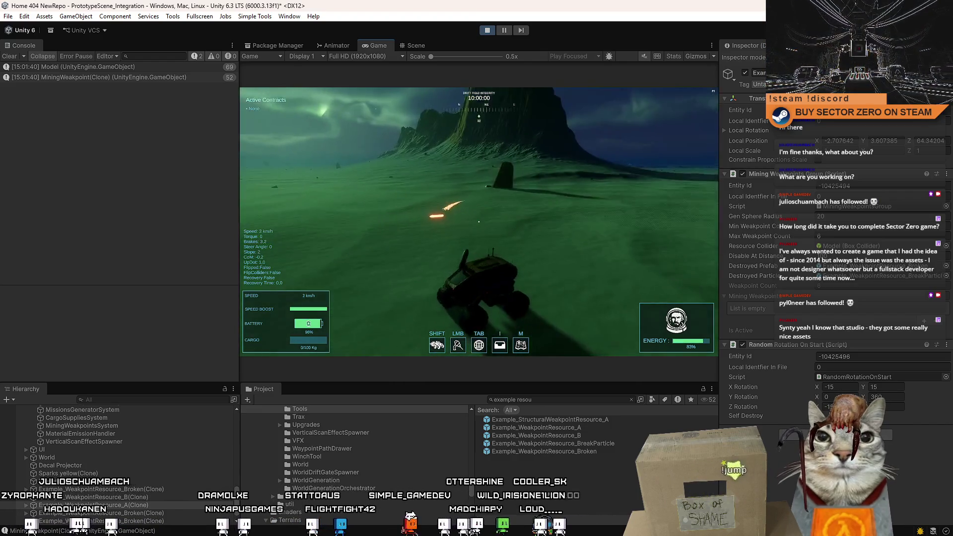
key(w)
key(a)
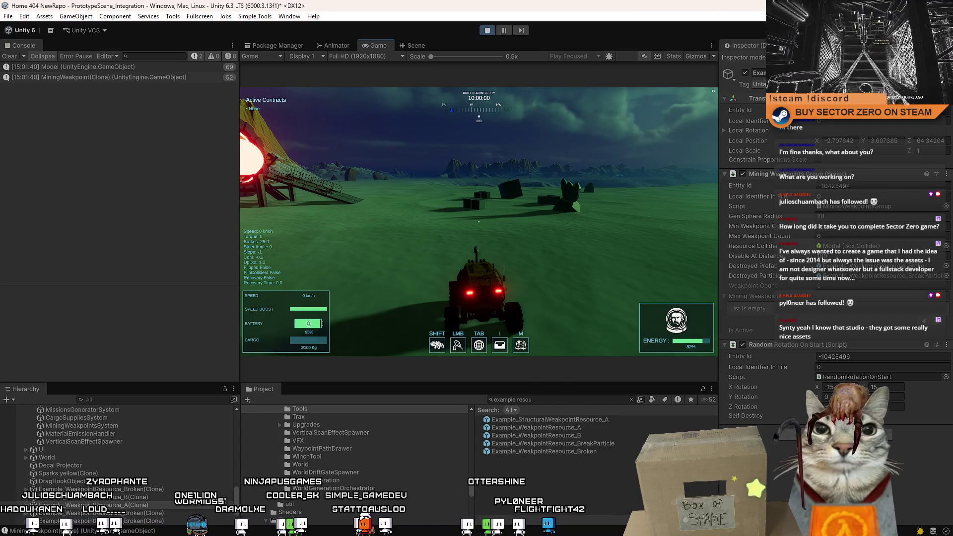
key(Escape)
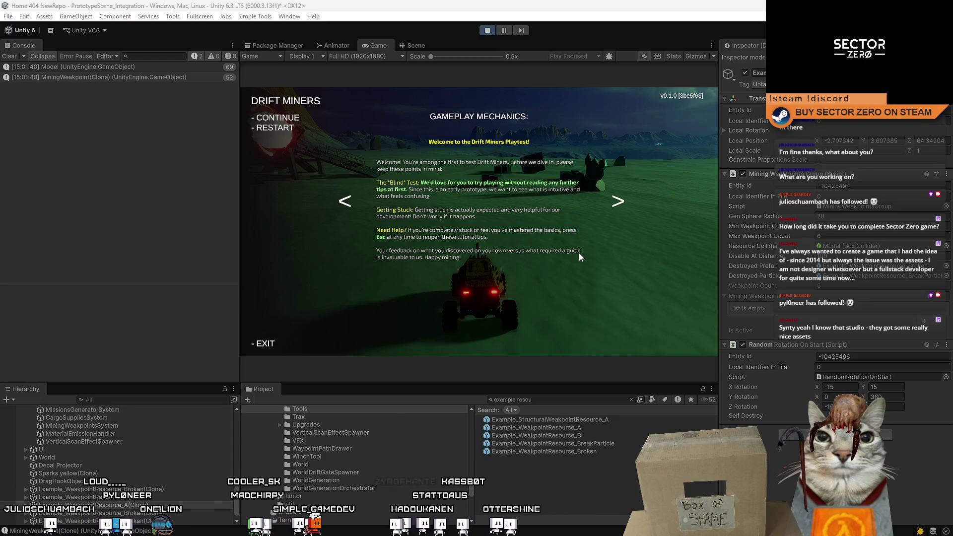
key(Escape)
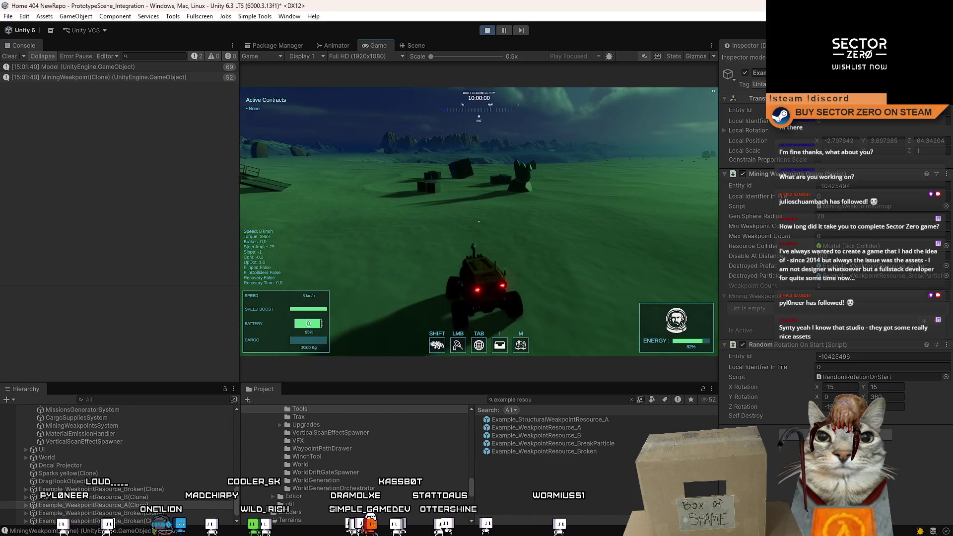
Drive the rover to the glowing cube by the portal, brake facing it, and pause with Esc
key(w)
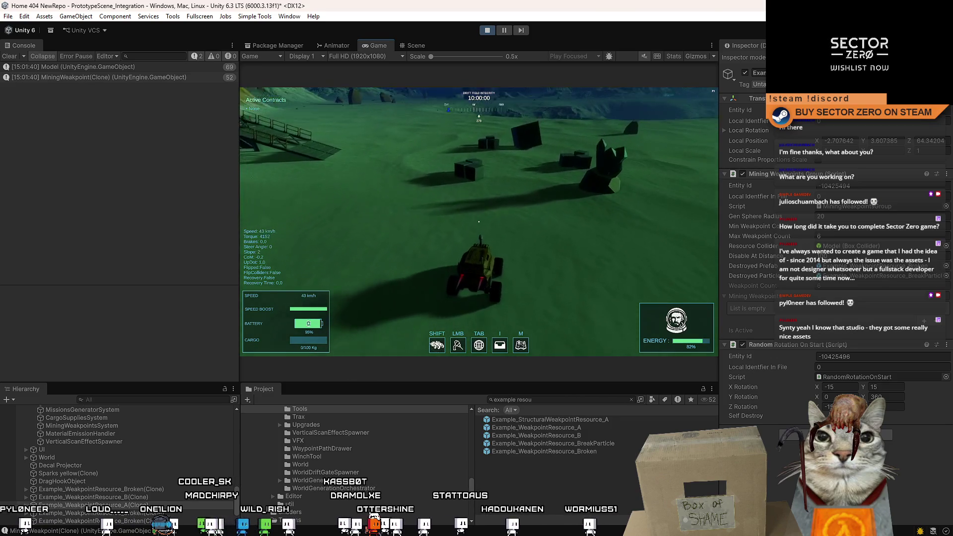
key(a)
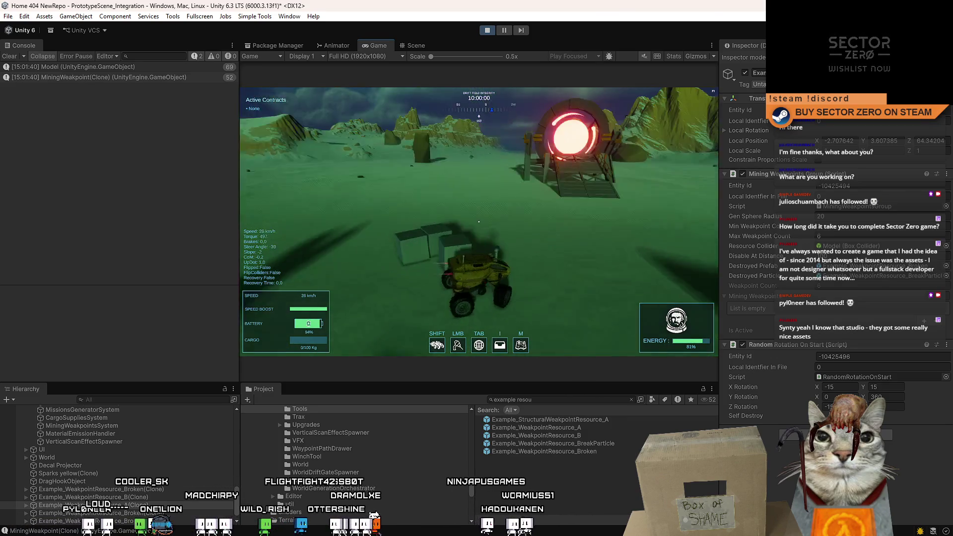
key(w)
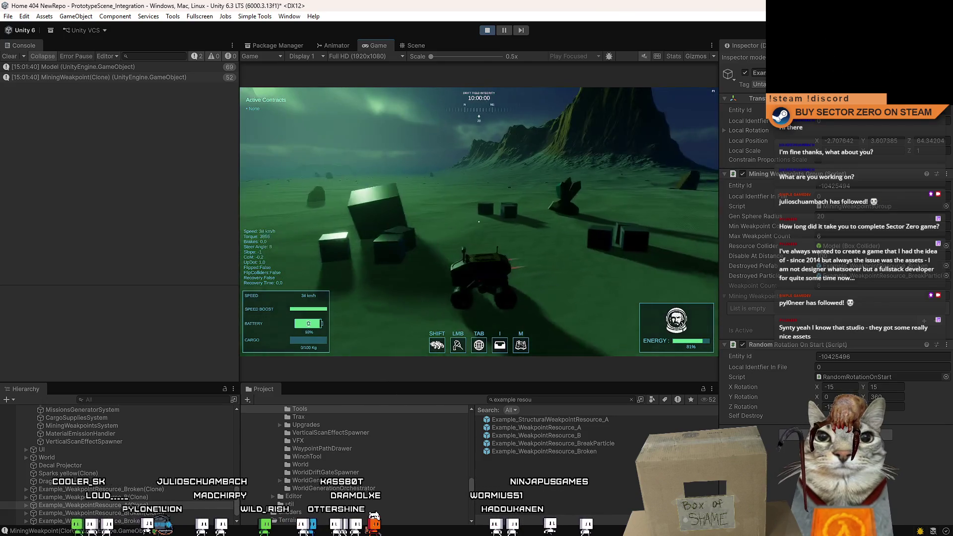
key(s)
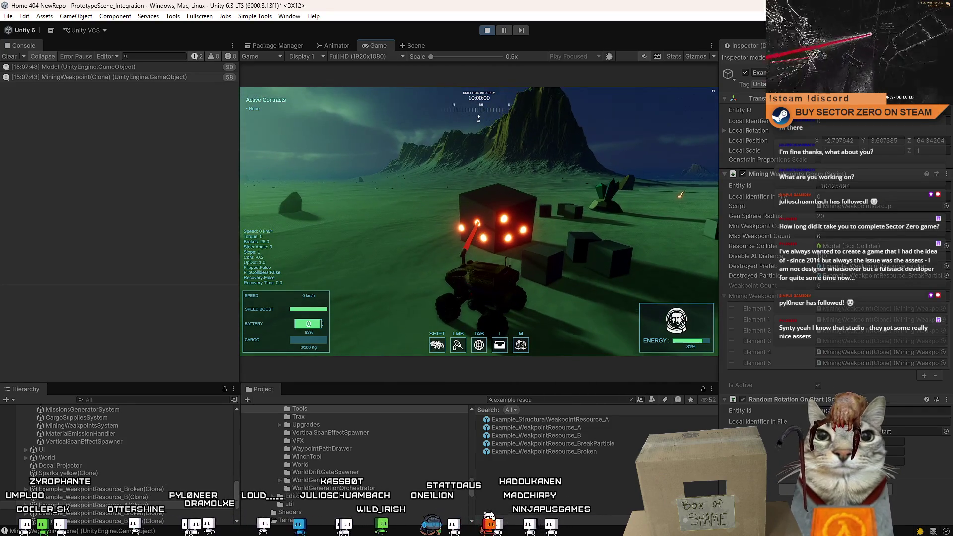
key(Escape)
key(Escape)
Switch to the Scene view, select Sparks yellow(Clone) and frame it with F
click(413, 45)
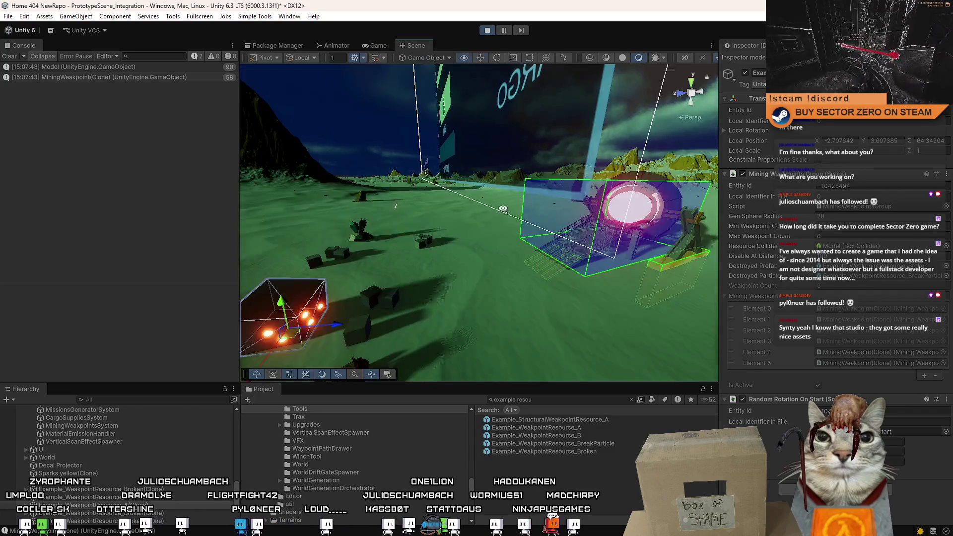
drag(448, 180, 412, 193)
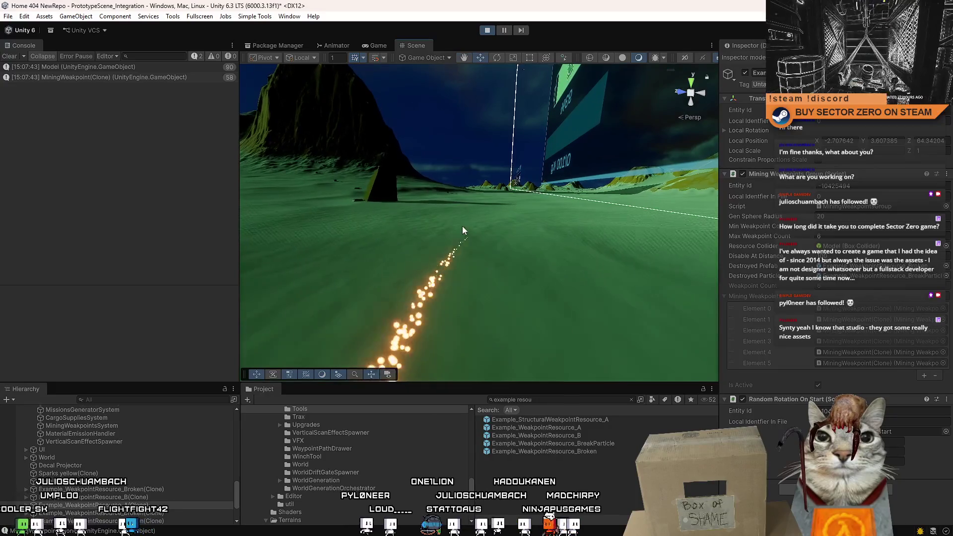
click(462, 254)
key(f)
mouse_move(263, 297)
mouse_down()
mouse_move(676, 201)
mouse_move(430, 242)
mouse_move(562, 272)
mouse_move(520, 260)
mouse_move(470, 118)
mouse_move(451, 167)
mouse_move(430, 162)
mouse_move(393, 194)
mouse_move(400, 214)
mouse_move(409, 206)
mouse_up()
Fly and orbit the scene camera around the spark emitter, then return to the Game view
key(e)
key(w)
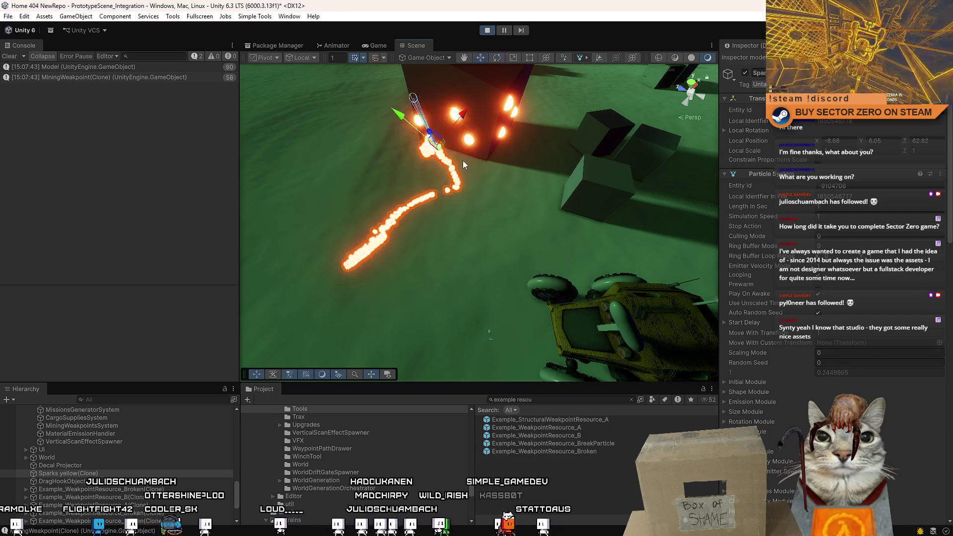
mouse_move(463, 160)
mouse_down()
mouse_move(491, 93)
mouse_move(526, 189)
mouse_move(558, 79)
mouse_move(542, 34)
mouse_move(485, 201)
mouse_move(646, 129)
mouse_move(669, 152)
mouse_up()
key(x)
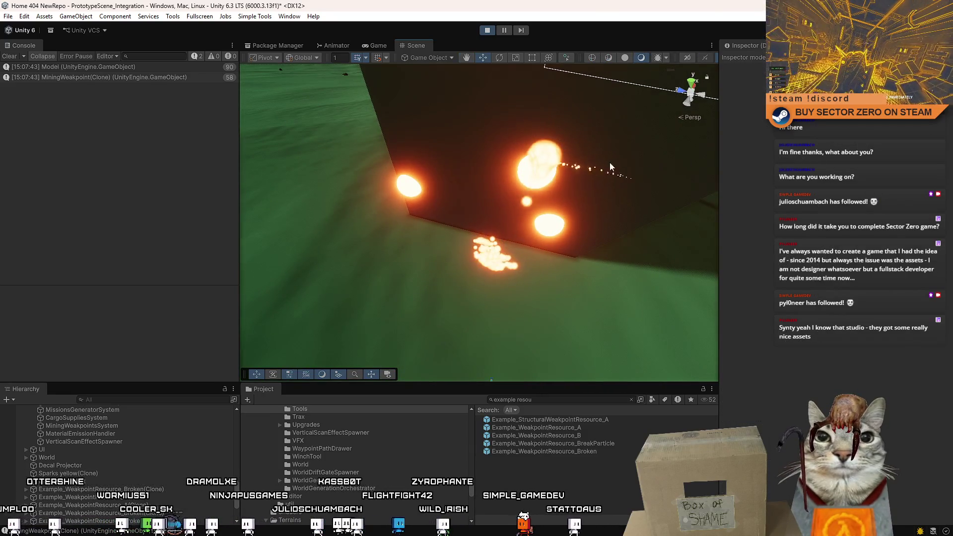
mouse_move(610, 163)
mouse_down()
mouse_move(658, 150)
mouse_move(615, 137)
mouse_move(648, 174)
mouse_move(467, 137)
mouse_move(583, 146)
mouse_move(518, 178)
mouse_up()
key(e)
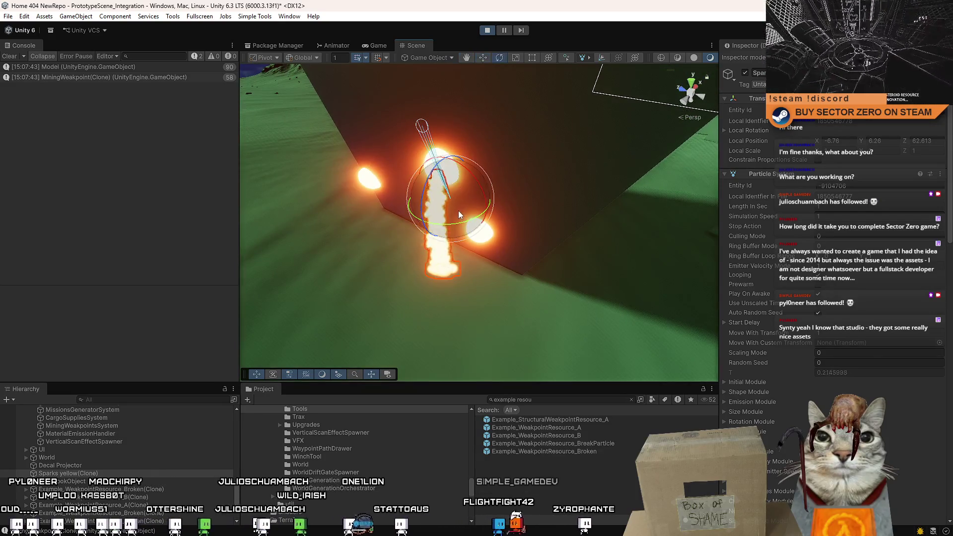
mouse_move(454, 211)
mouse_down()
mouse_move(613, 206)
mouse_move(640, 192)
mouse_up()
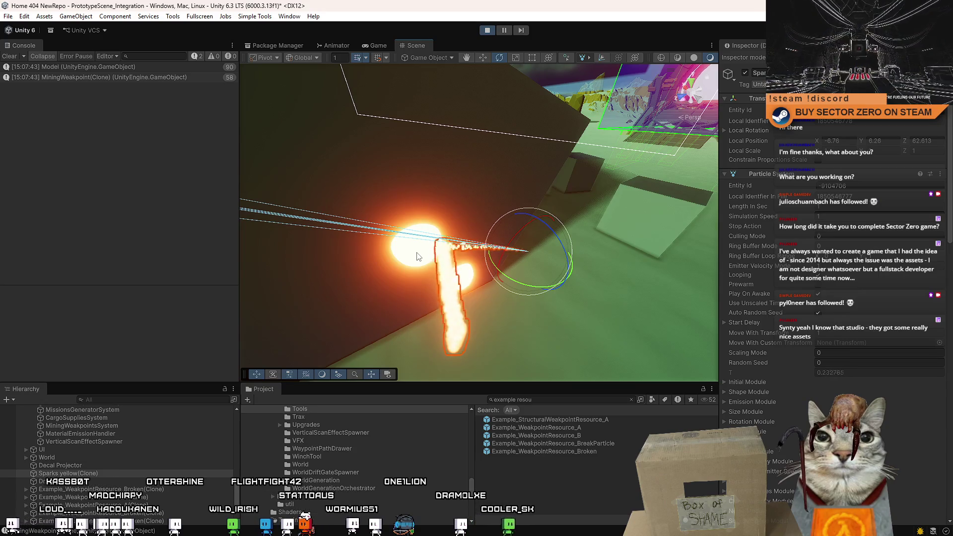
click(377, 44)
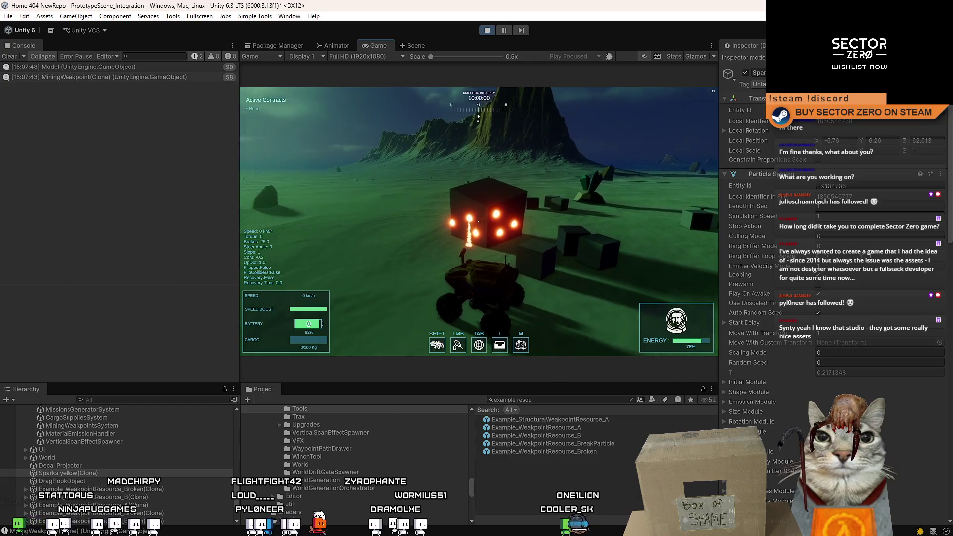
Maximize the Game view, fire the mining beam twice at the glowing cube, then open the pause menu
double_click(374, 43)
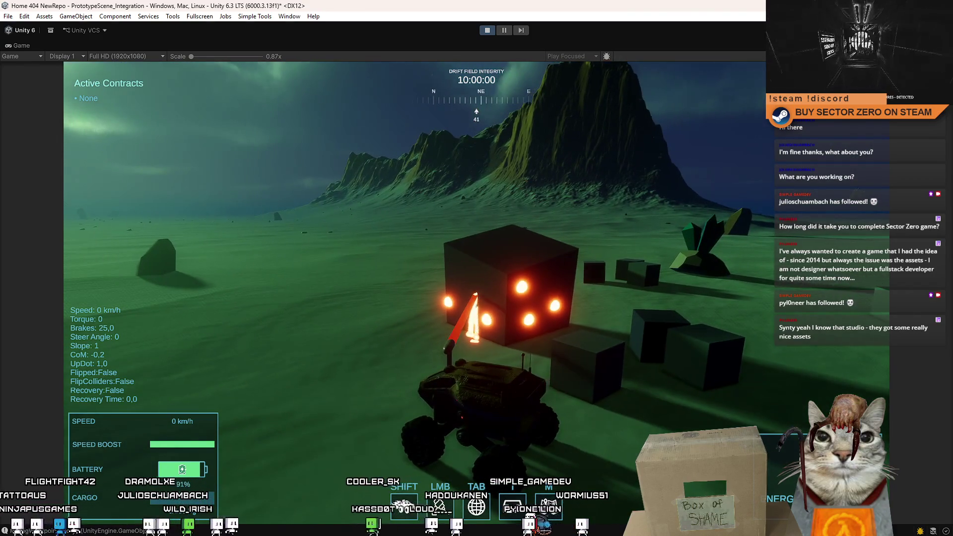
click(476, 293)
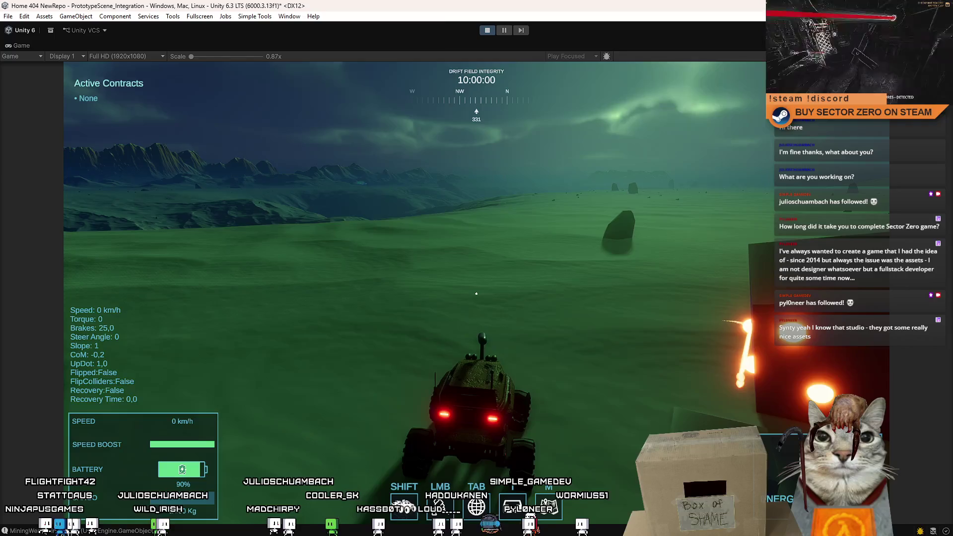
click(476, 294)
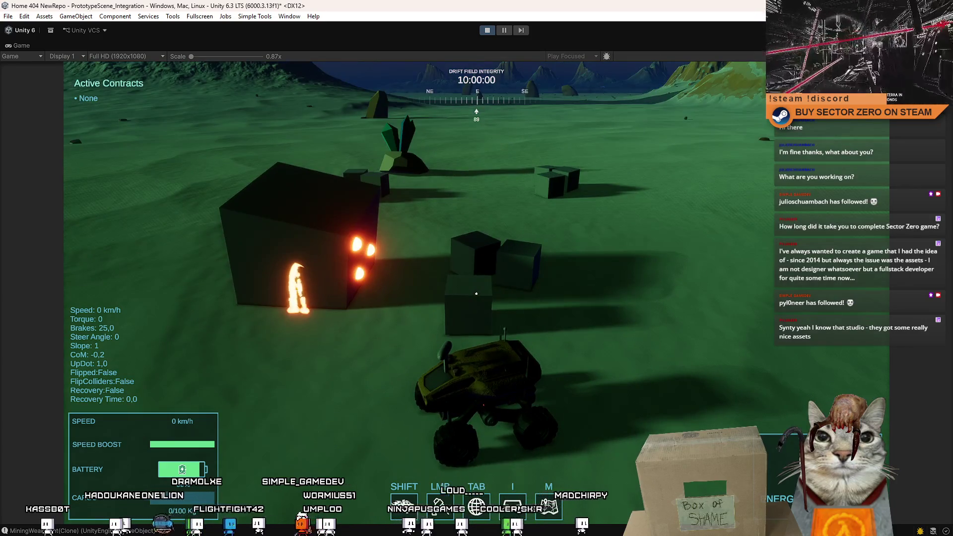
key(F10)
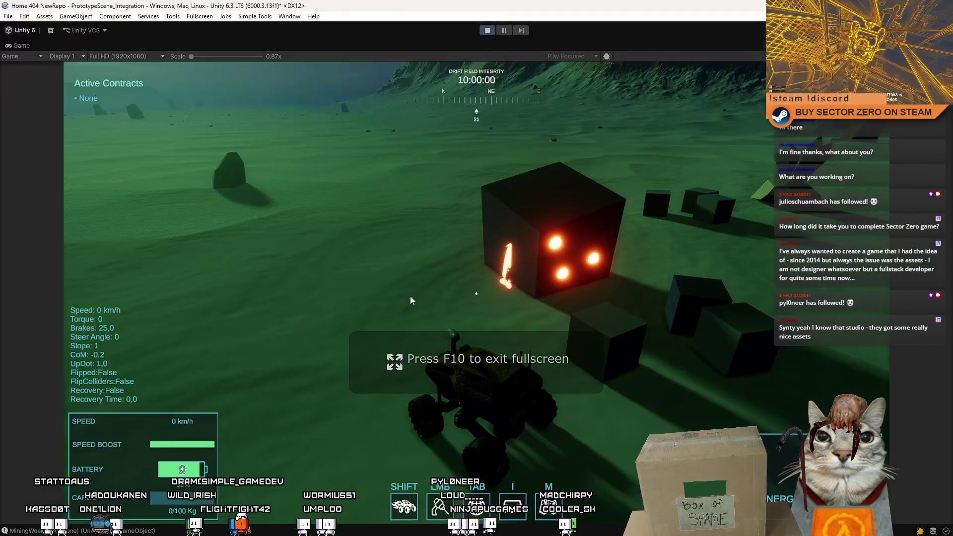
key(Escape)
key(Escape)
key(Escape)
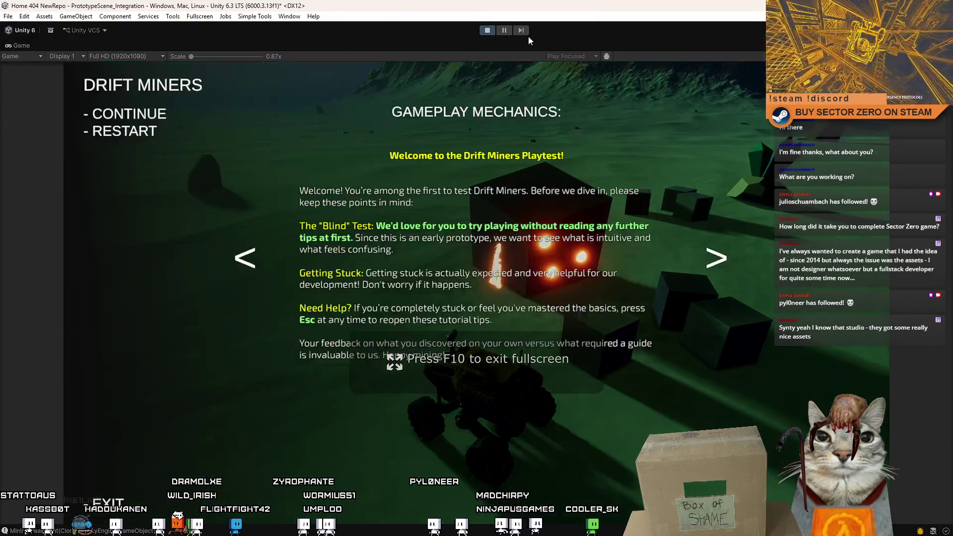
Pause play mode and inspect the sparks effect and the mining cube in the Scene view
click(504, 30)
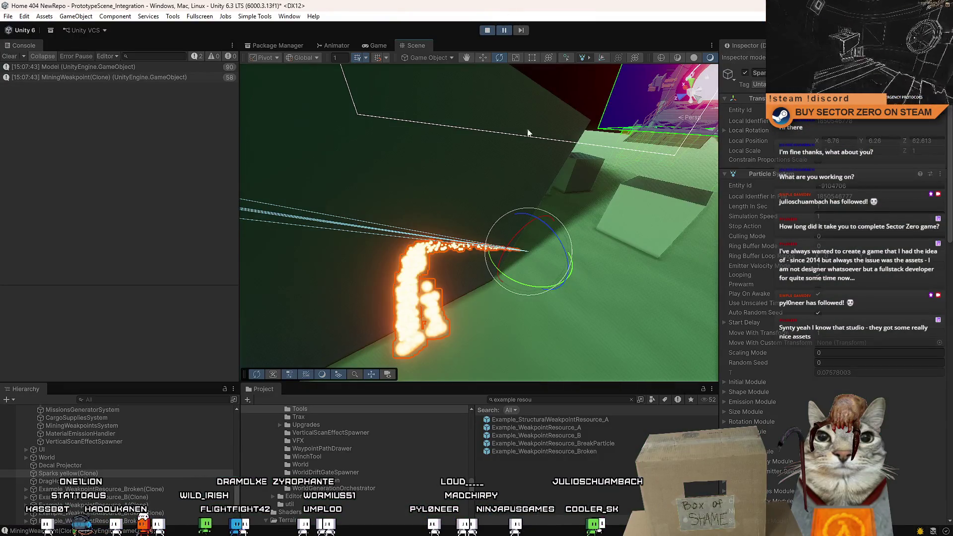
key(f)
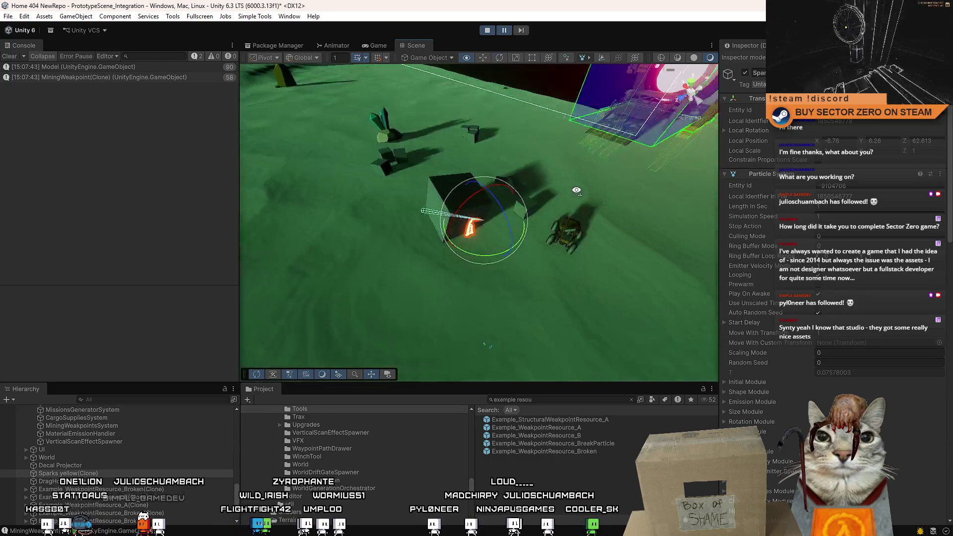
mouse_move(695, 180)
mouse_down()
mouse_move(600, 151)
mouse_move(919, 204)
mouse_up()
click(582, 240)
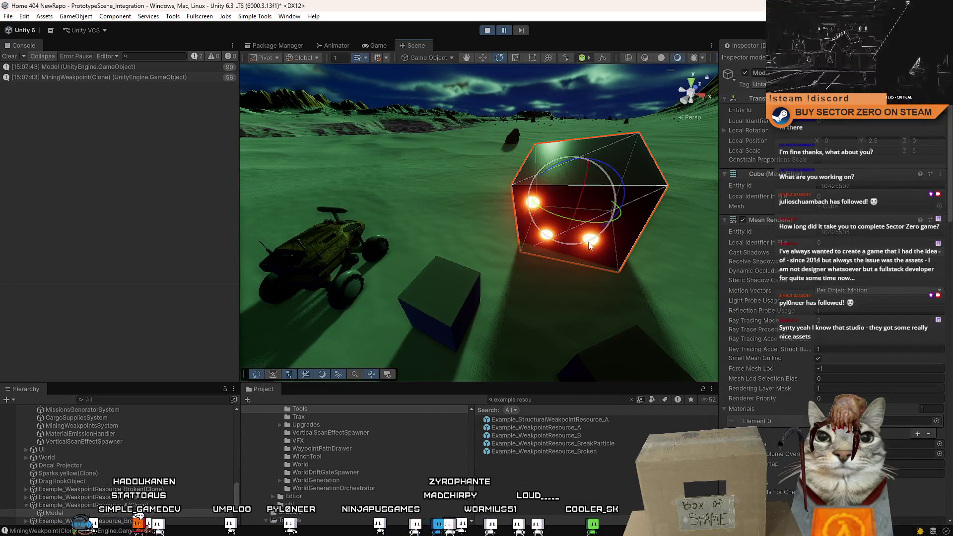
drag(622, 279, 631, 273)
scroll(632, 273, up, 5)
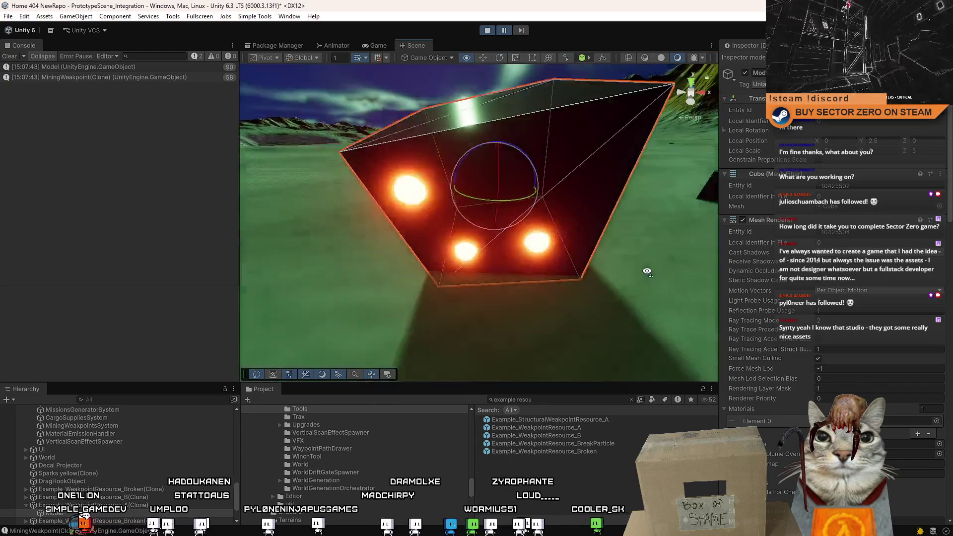
Select a glowing weakpoint sphere, compare its local and global axes, then stop play mode
click(536, 246)
key(f)
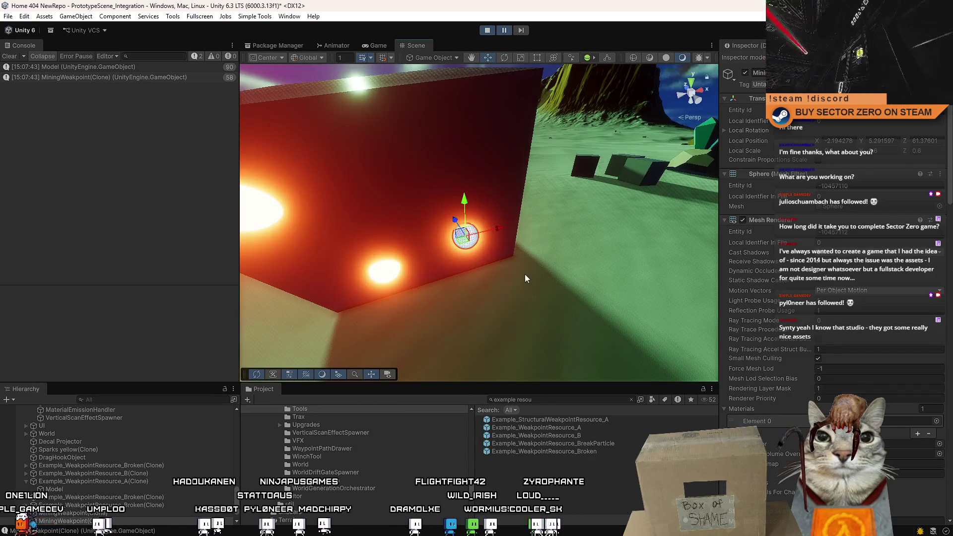
drag(525, 274, 461, 271)
key(x)
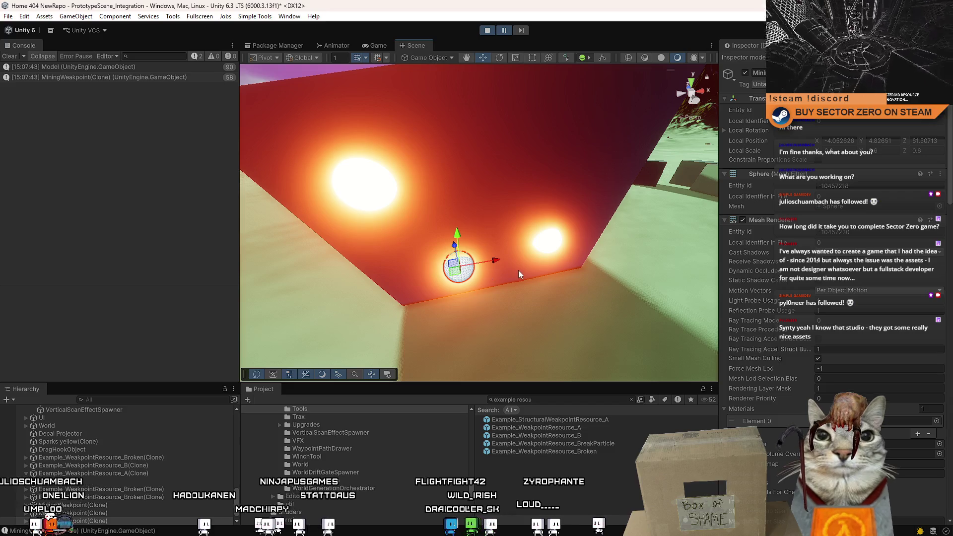
key(x)
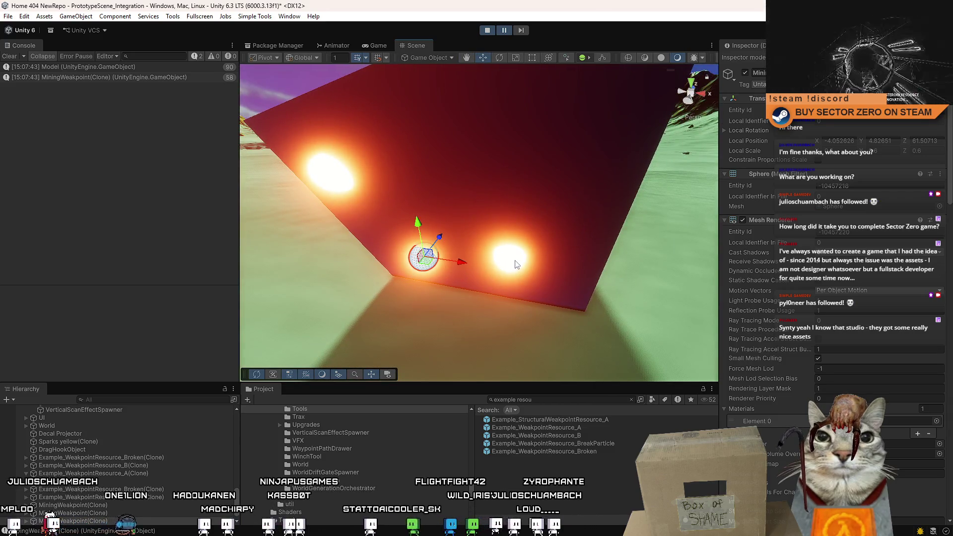
mouse_move(523, 267)
mouse_down()
mouse_move(502, 278)
mouse_move(486, 269)
mouse_move(497, 258)
mouse_move(477, 248)
mouse_up()
mouse_move(386, 221)
mouse_down()
mouse_move(442, 196)
mouse_move(471, 305)
mouse_move(942, 297)
mouse_move(49, 297)
mouse_move(426, 27)
mouse_up()
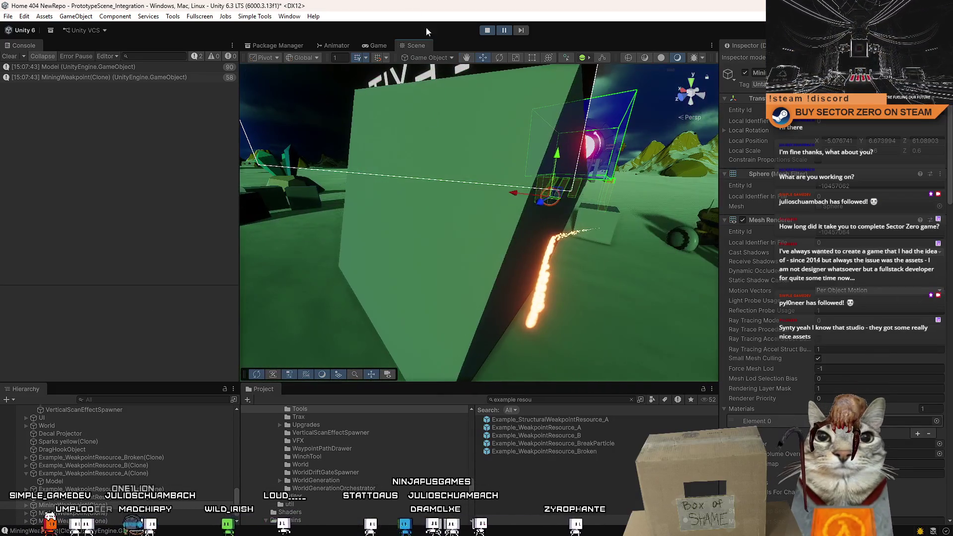
click(487, 31)
Review the layer and terrain checks, Destroy(myPoint) and every use of miningWeakpoint in GeneratePoints
key(alt+Tab)
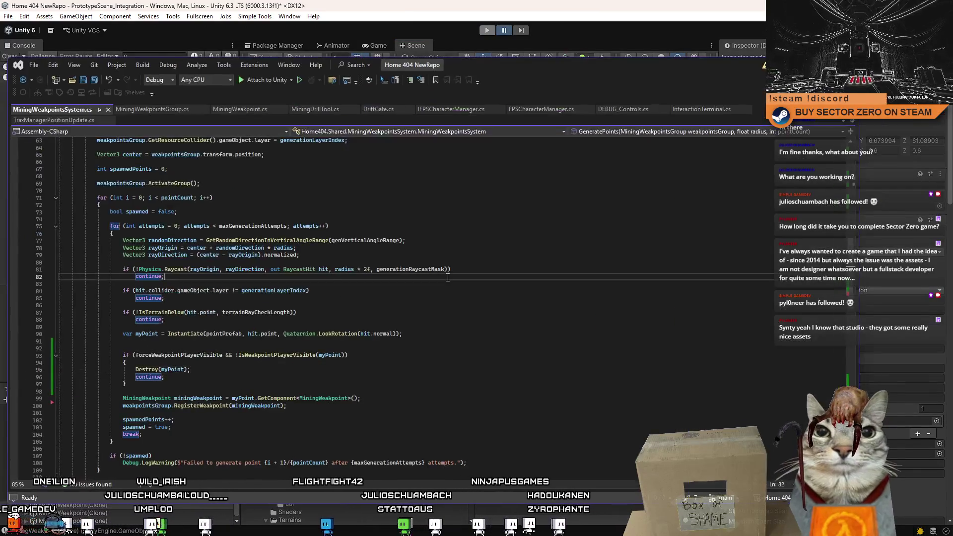
click(428, 290)
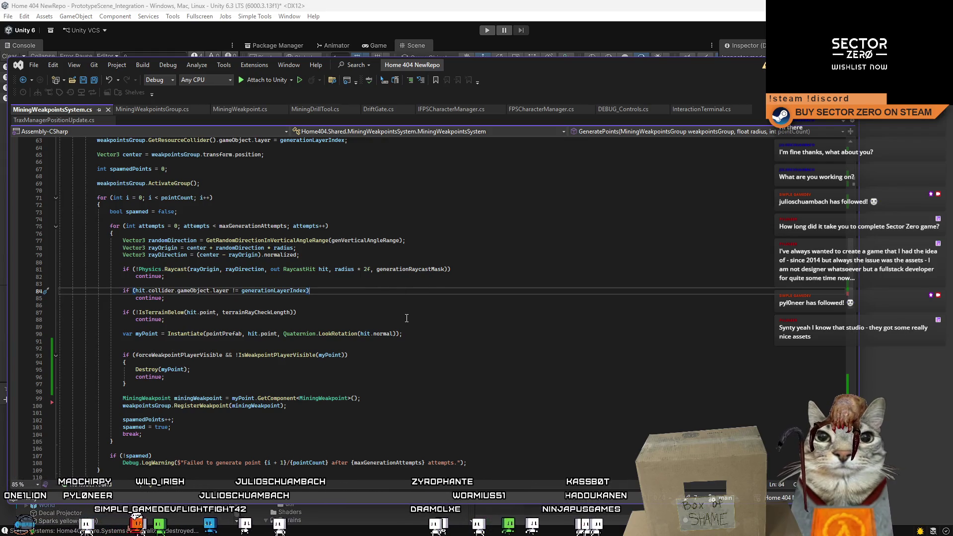
key(Down)
key(Down)
key(Down)
scroll(242, 275, down, 1)
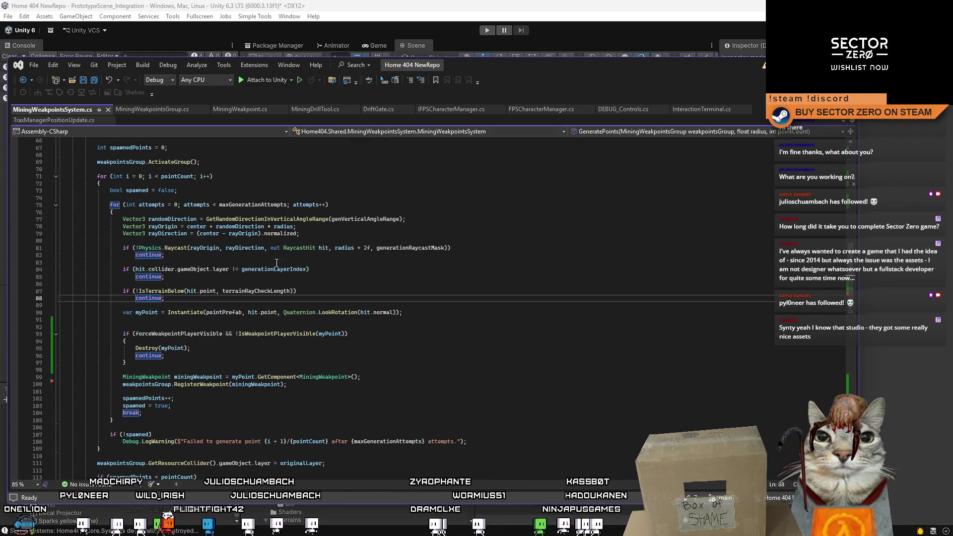
click(242, 348)
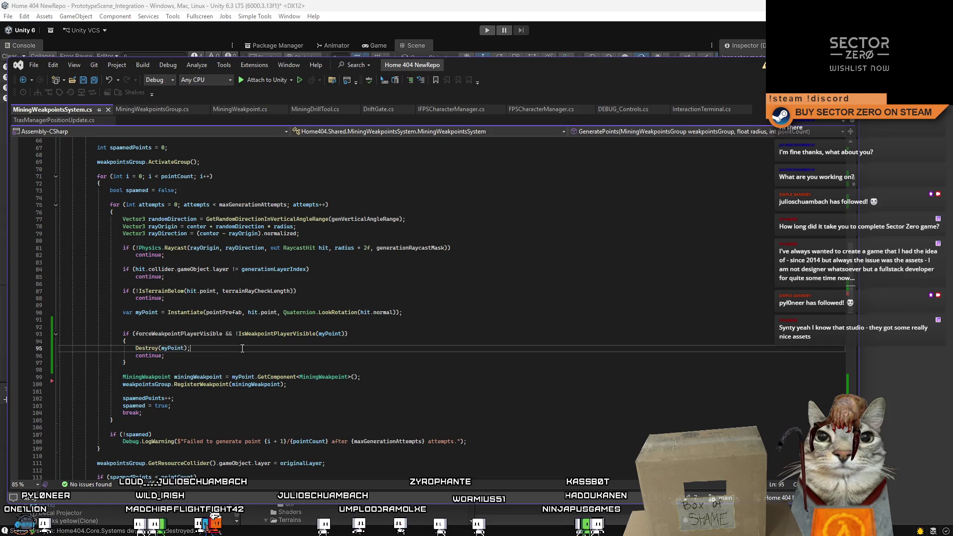
double_click(196, 376)
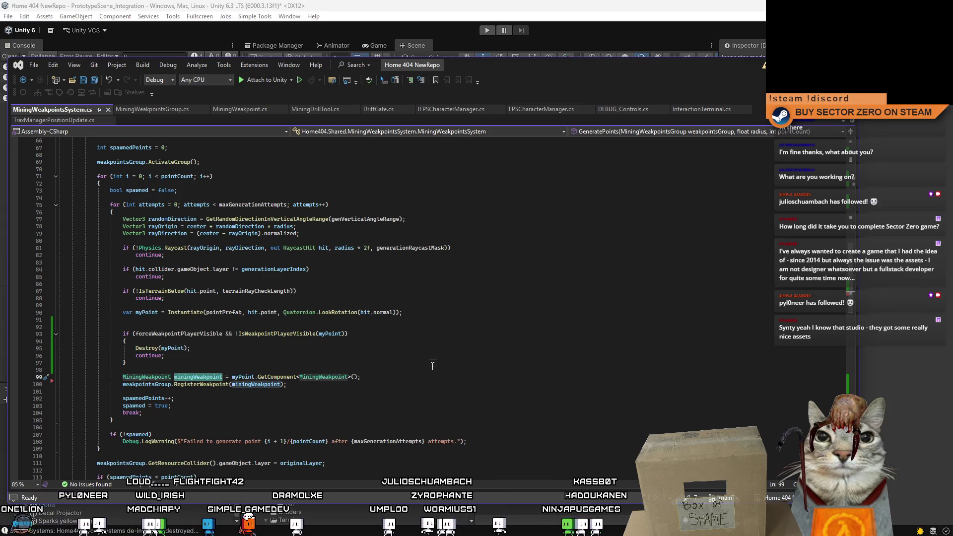
double_click(198, 378)
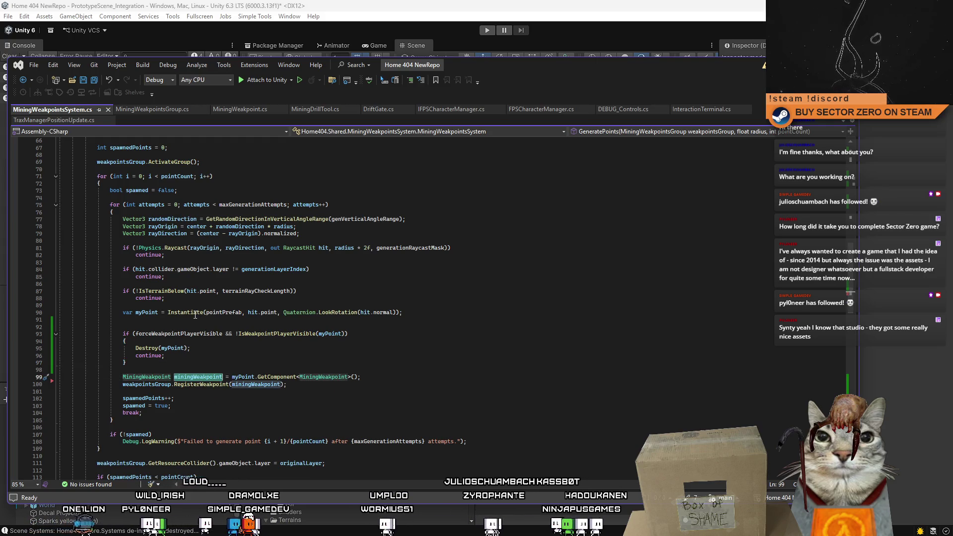
Select LookRotation(hit.normal) on the weakpoint instantiate line, then return to Unity
click(224, 312)
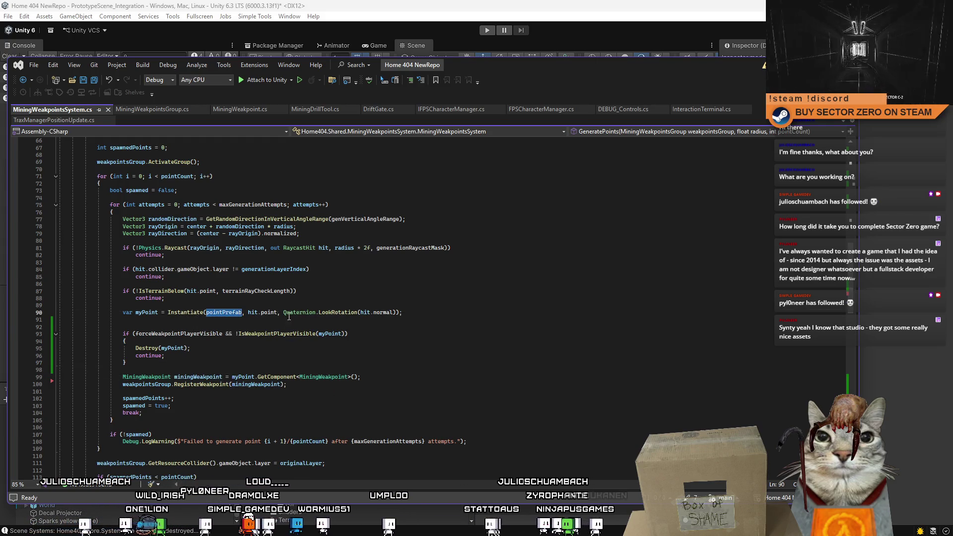
click(400, 336)
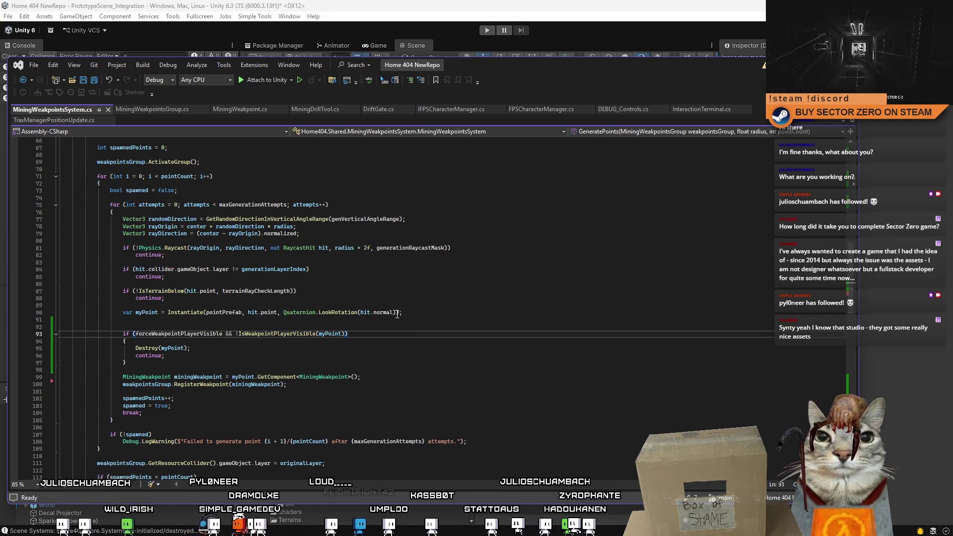
drag(396, 313, 319, 313)
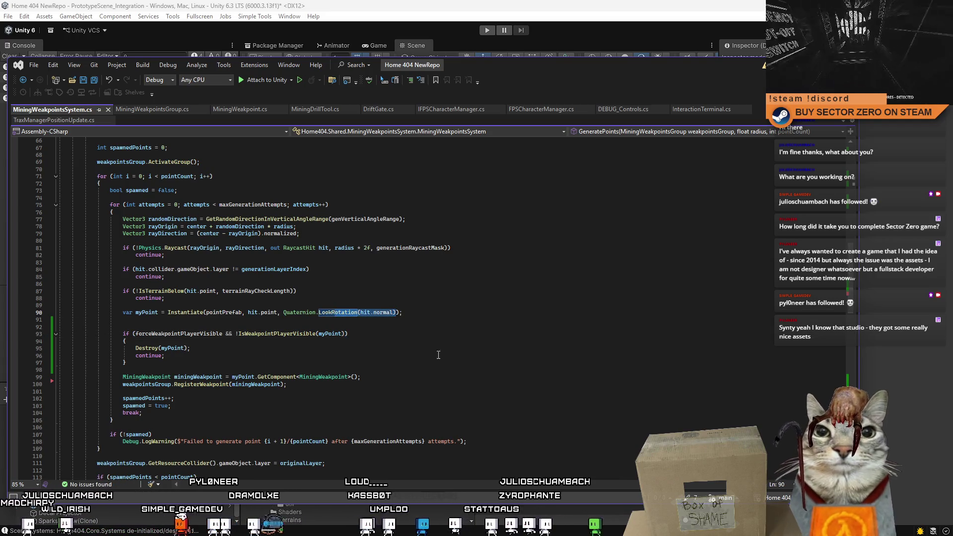
key(Down)
key(Down)
key(Down)
key(alt+Tab)
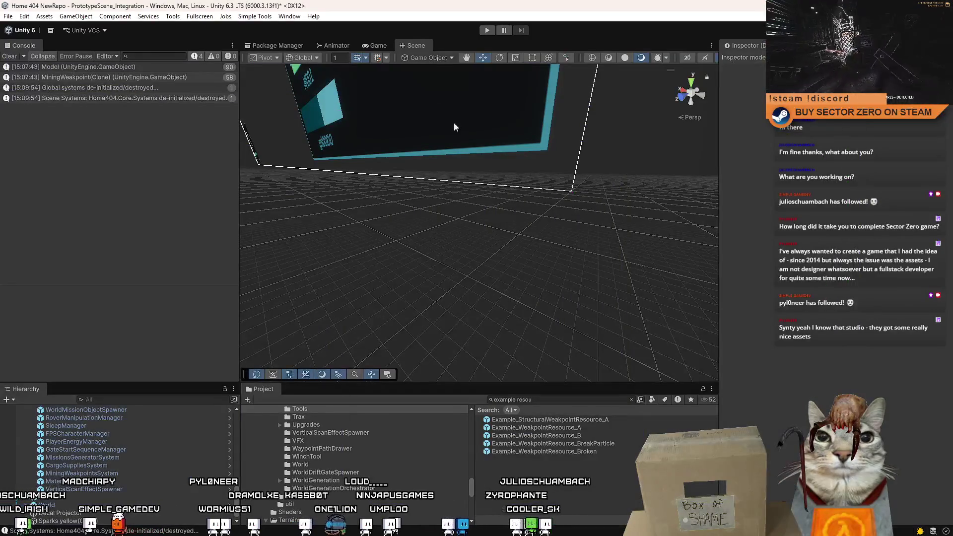
Clear the Console and open the MiningWeakpoint prefab from the Project search results
click(19, 57)
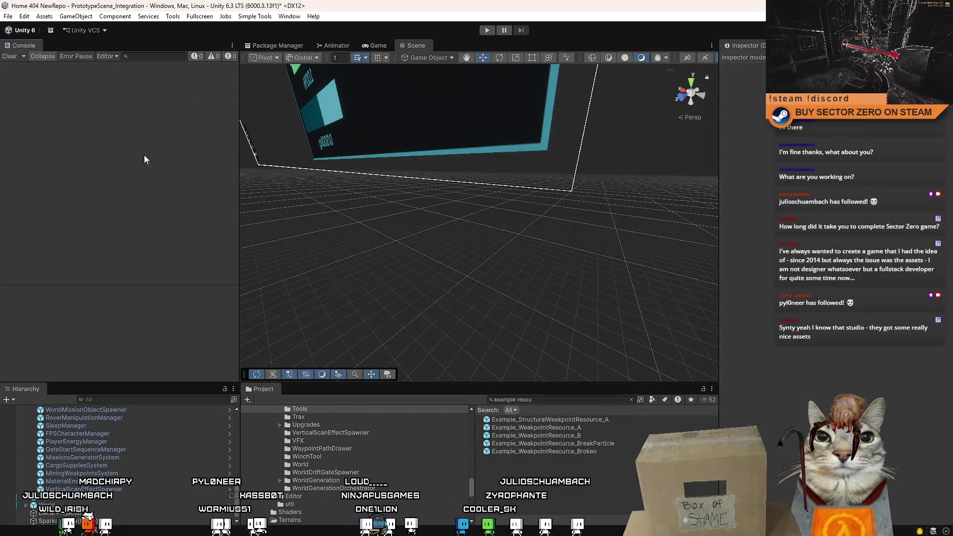
click(545, 399)
text(weakpoint)
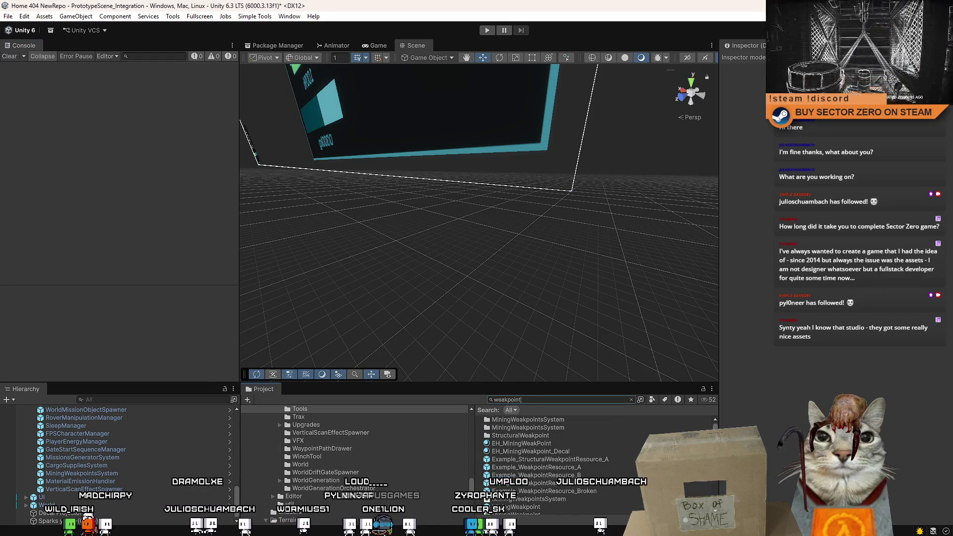
scroll(546, 461, down, 3)
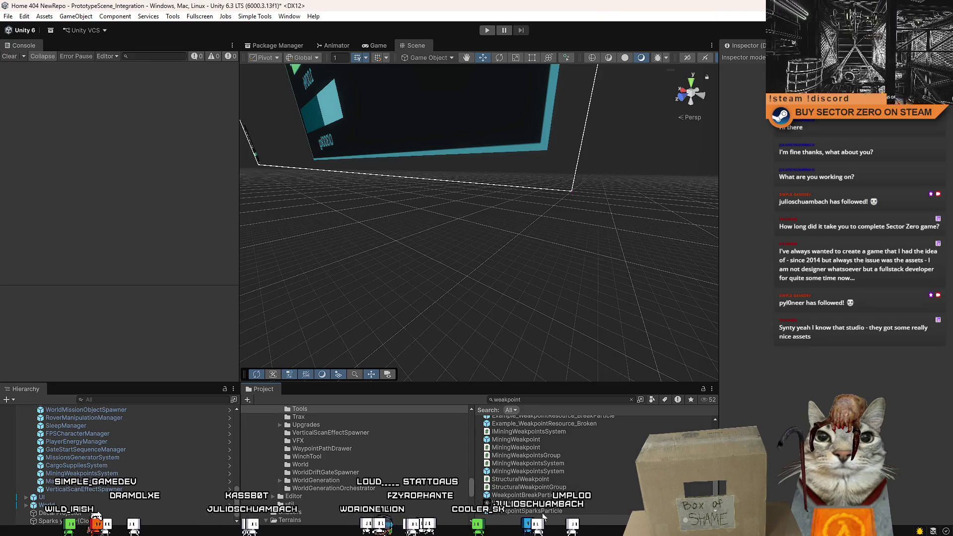
click(545, 439)
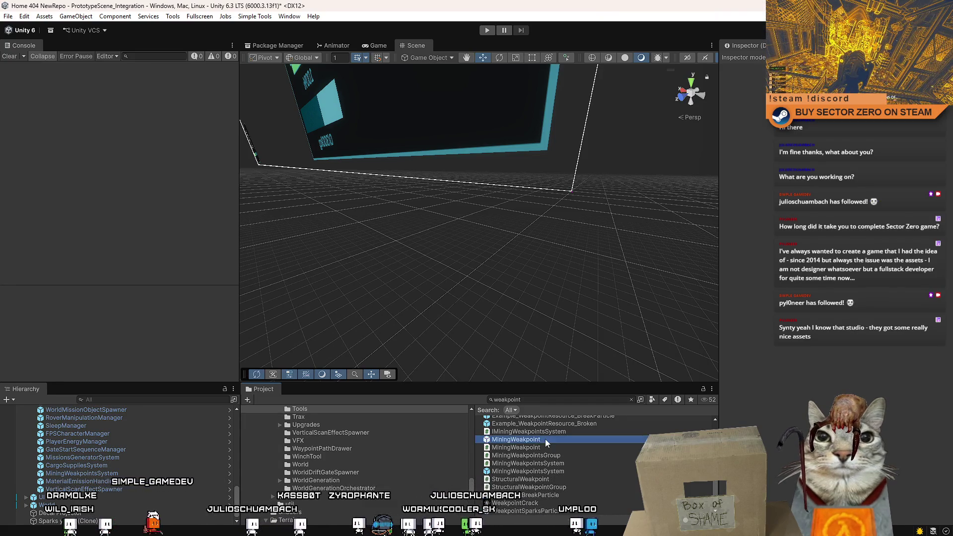
double_click(545, 440)
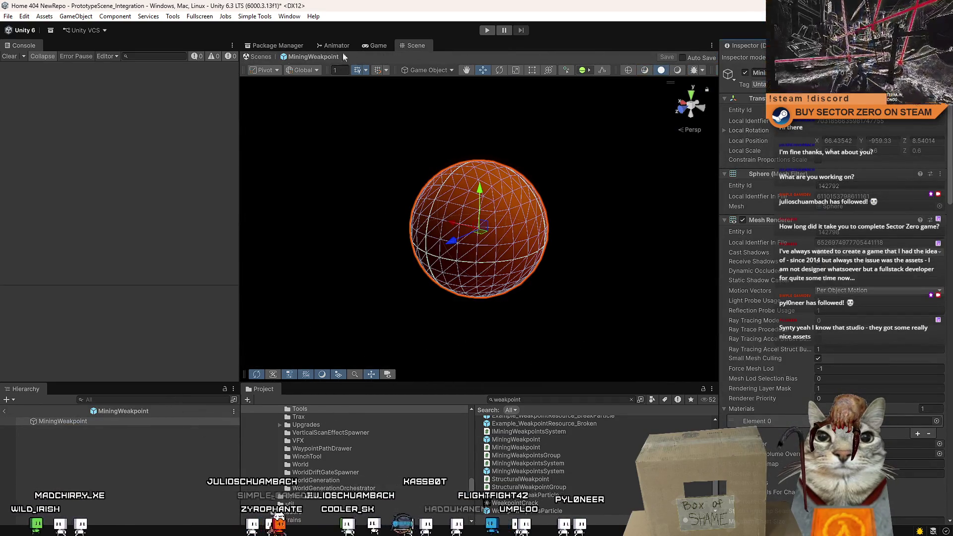
click(263, 57)
click(59, 513)
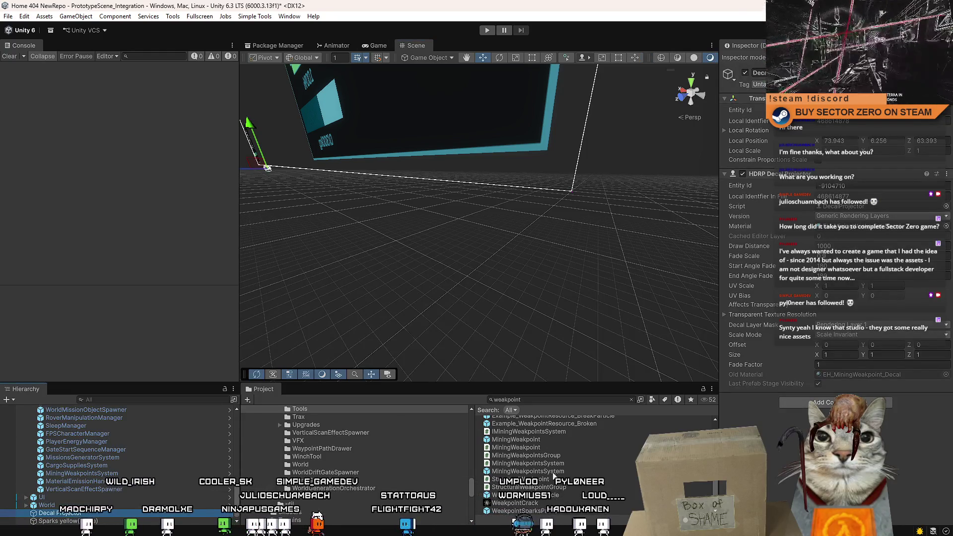
click(556, 441)
double_click(555, 441)
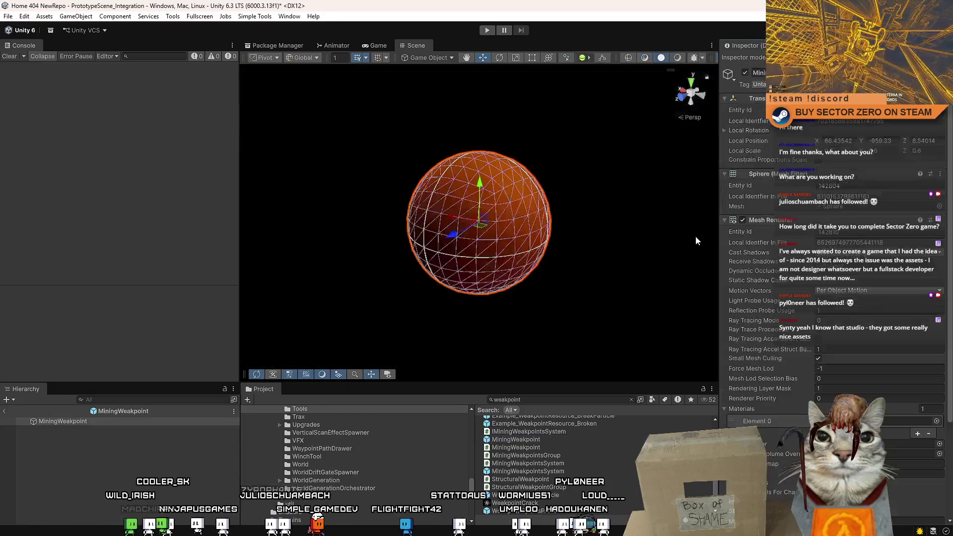
Centre the prefab's Decal Projector on the sphere by editing its X position, then frame it
click(87, 429)
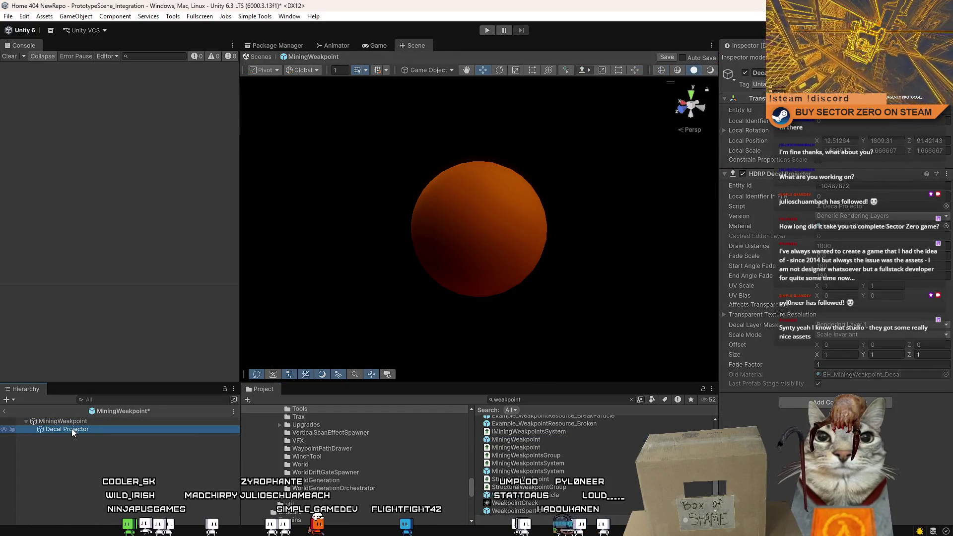
click(842, 140)
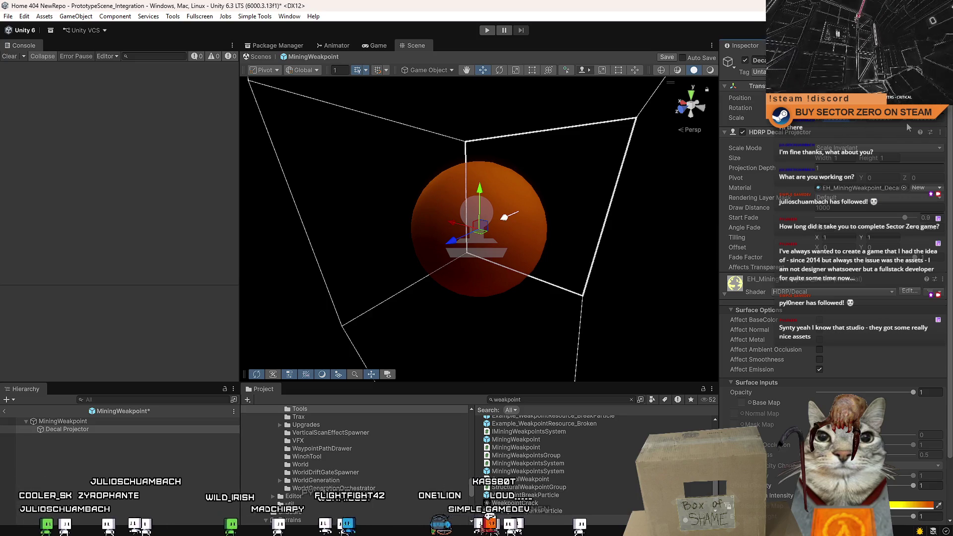
click(108, 421)
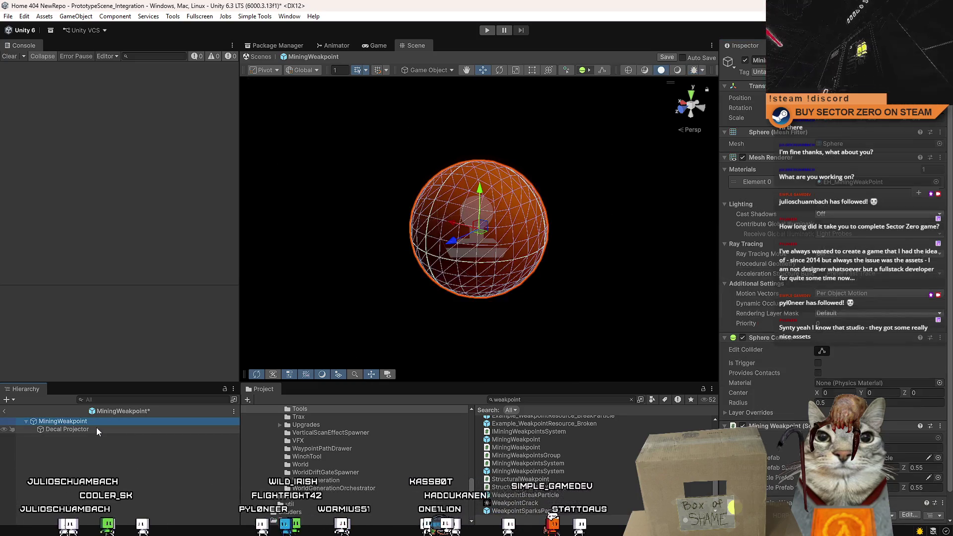
click(96, 430)
drag(477, 239, 304, 252)
key(f)
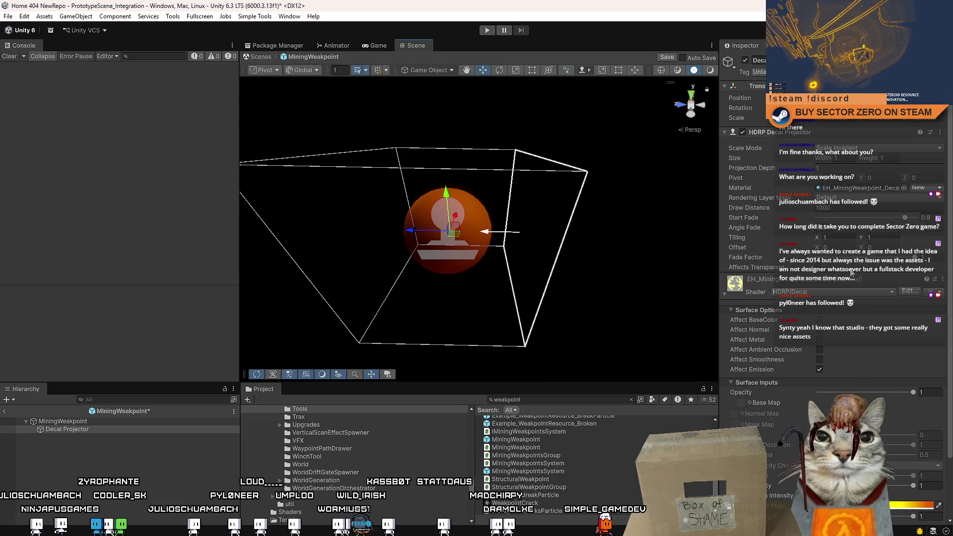
mouse_move(552, 201)
mouse_down()
mouse_move(531, 201)
mouse_move(549, 218)
mouse_move(566, 198)
mouse_move(528, 192)
mouse_up()
scroll(528, 190, down, 2)
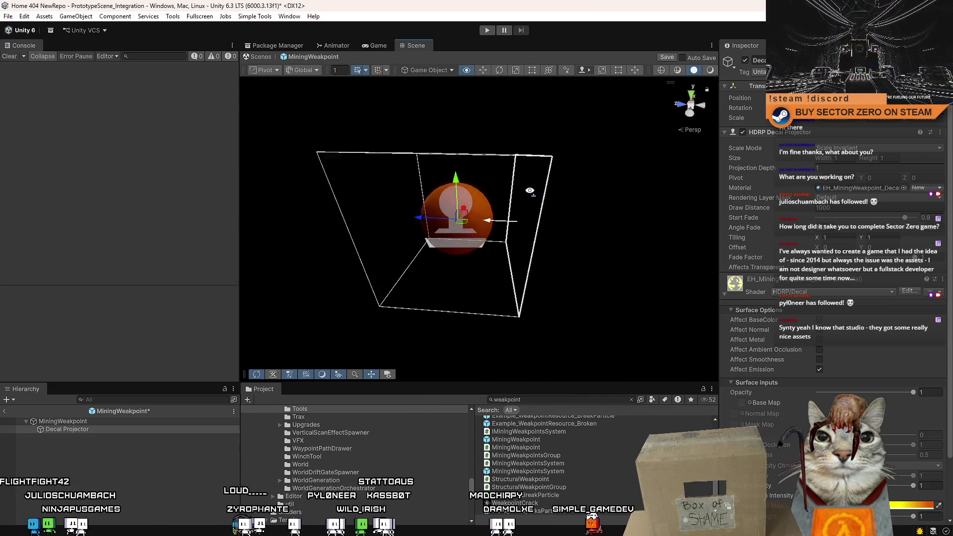
scroll(523, 190, up, 5)
Disable the MiningWeakpoint sphere's Mesh Renderer so only the decal shows
click(493, 198)
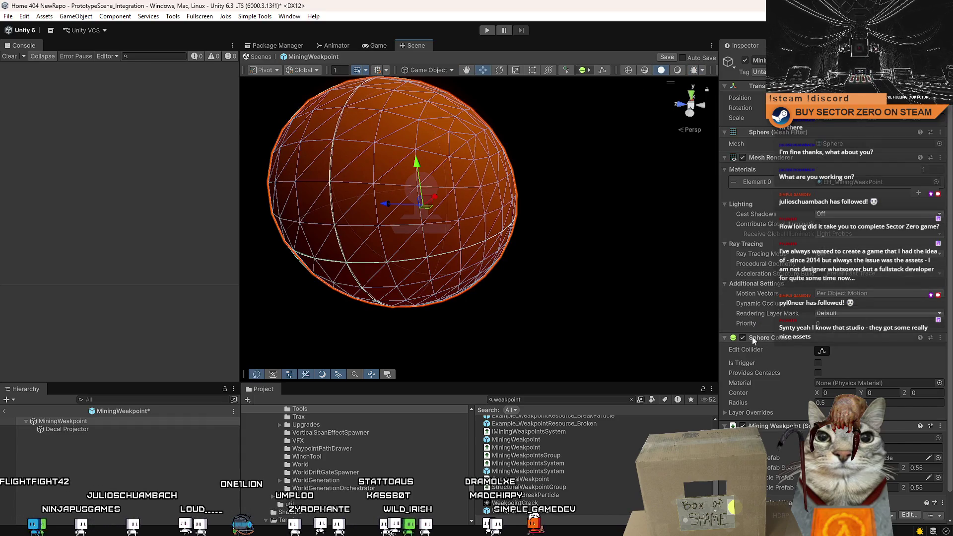
click(743, 157)
scroll(484, 174, down, 4)
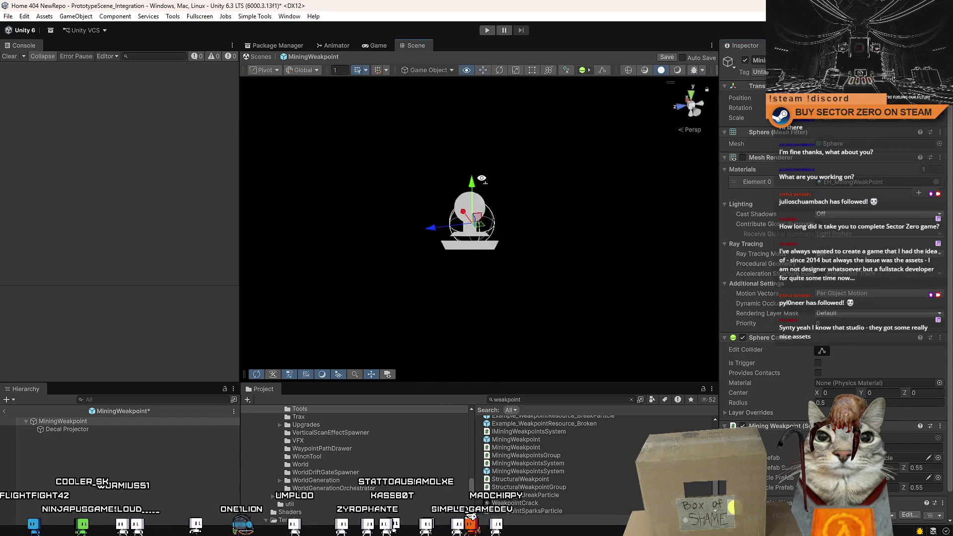
scroll(483, 182, up, 4)
scroll(483, 182, down, 5)
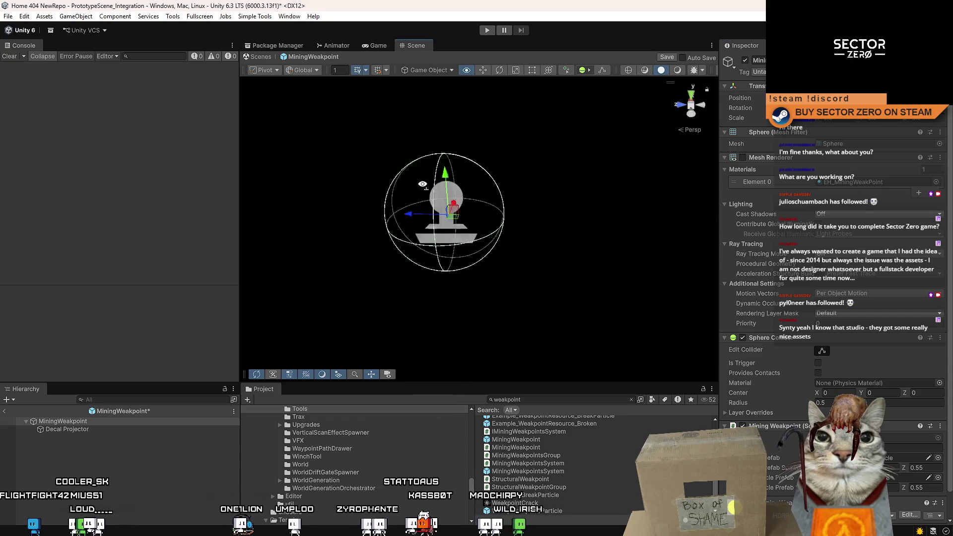
Enter play mode in the Game view and start the game from the main menu
click(378, 45)
click(405, 46)
key(ctrl+2)
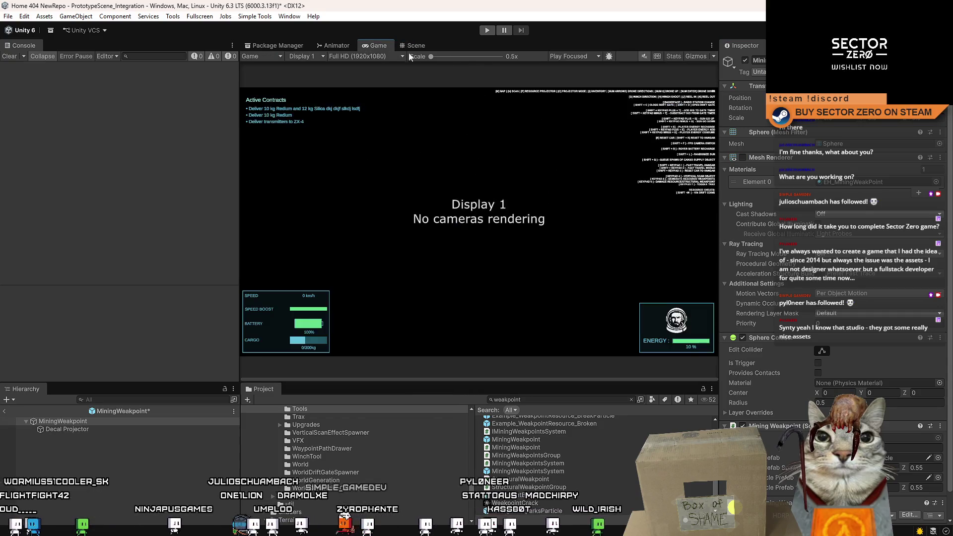
click(139, 476)
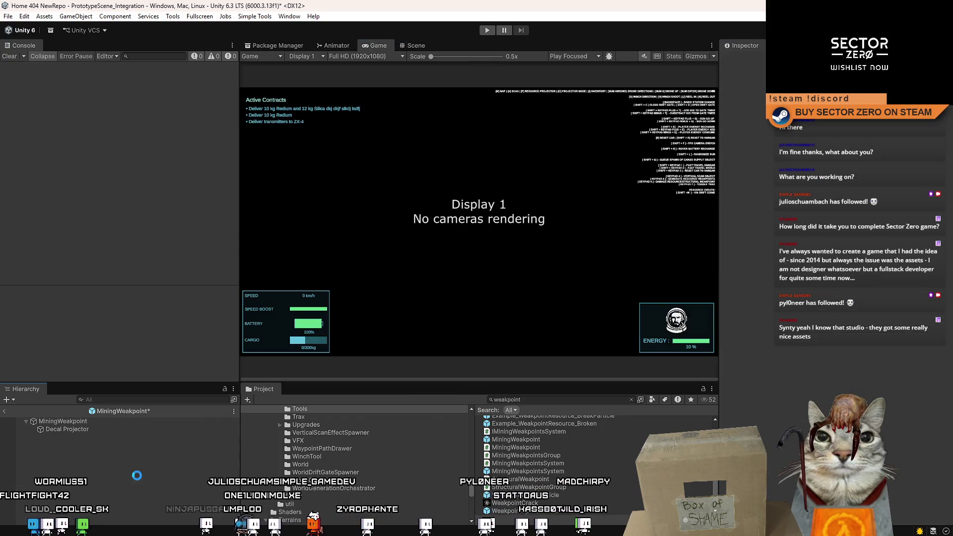
click(486, 30)
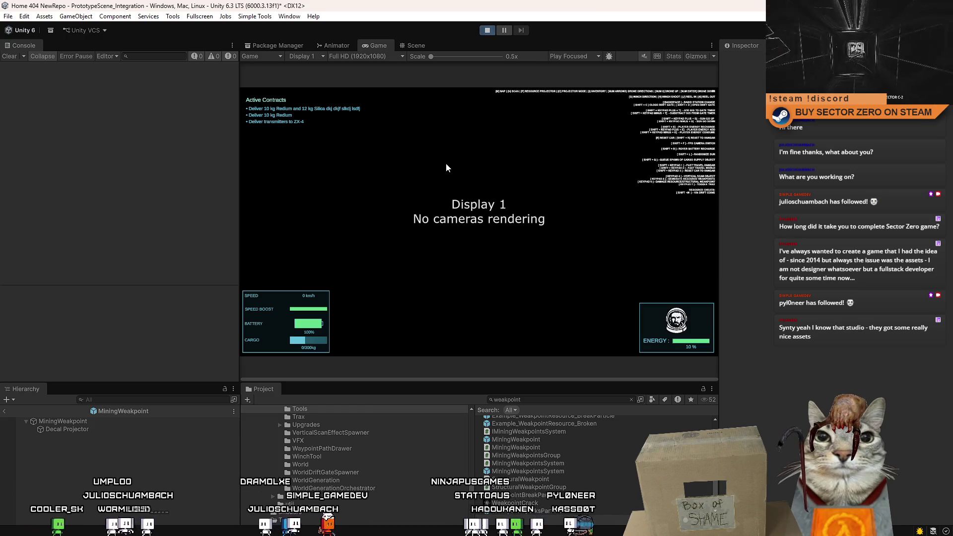
click(283, 122)
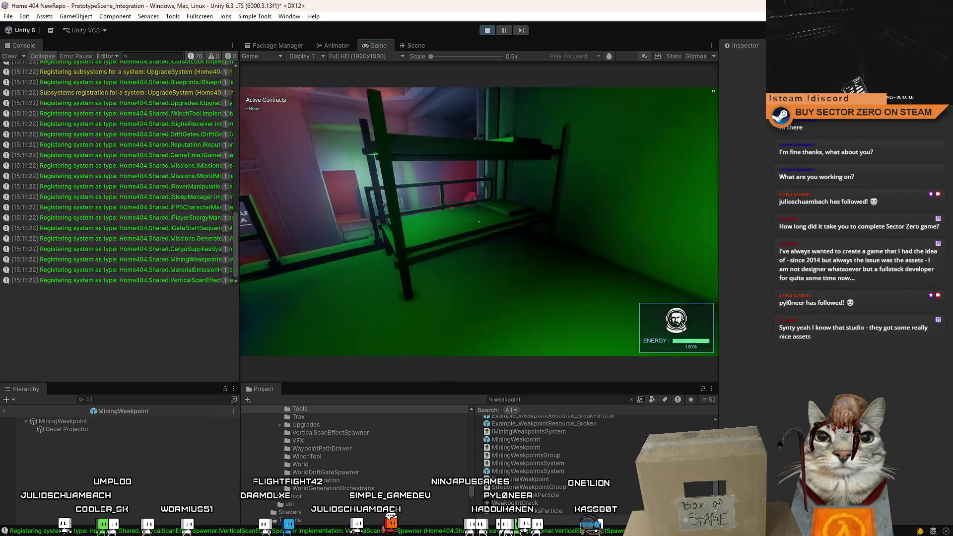
Walk through the station, board the rover and drive it out onto the terrain
key(w)
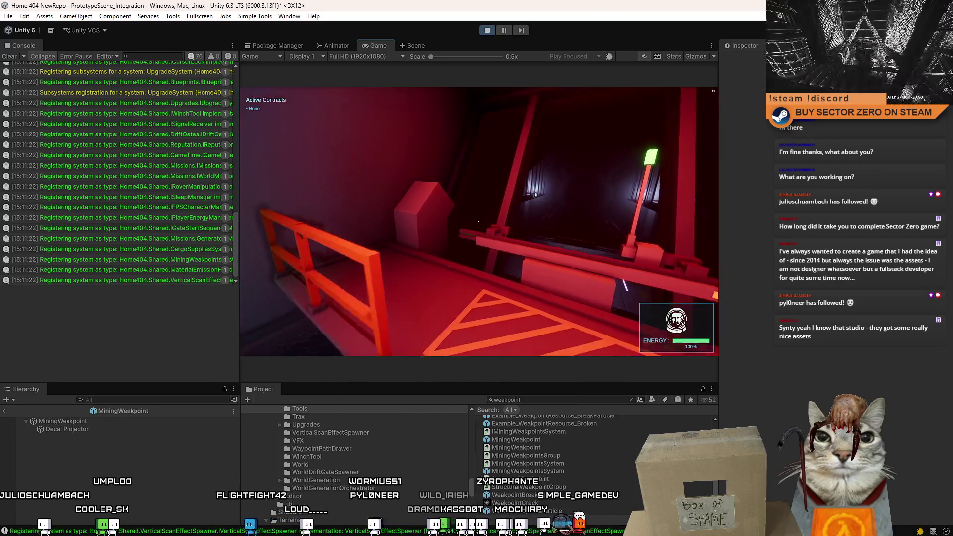
key(s)
key(w)
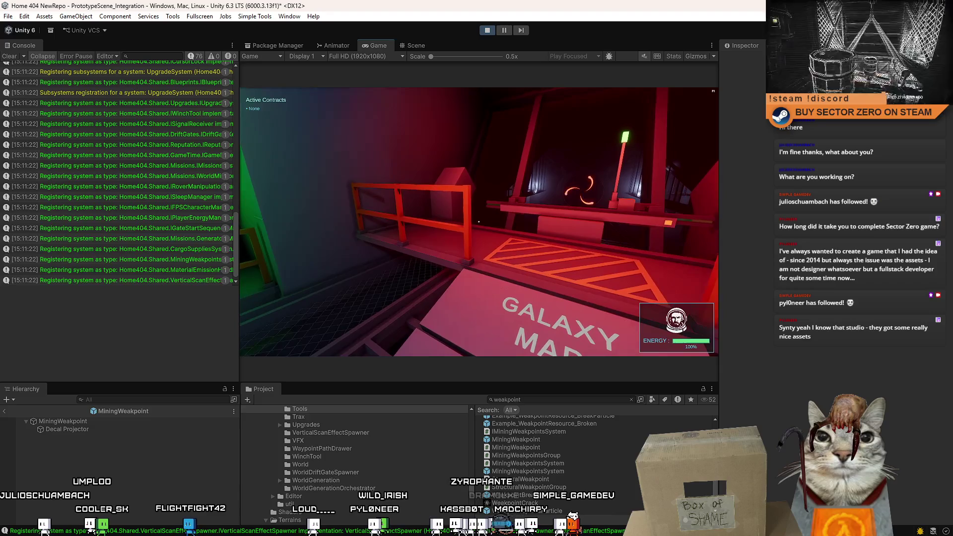
key(w)
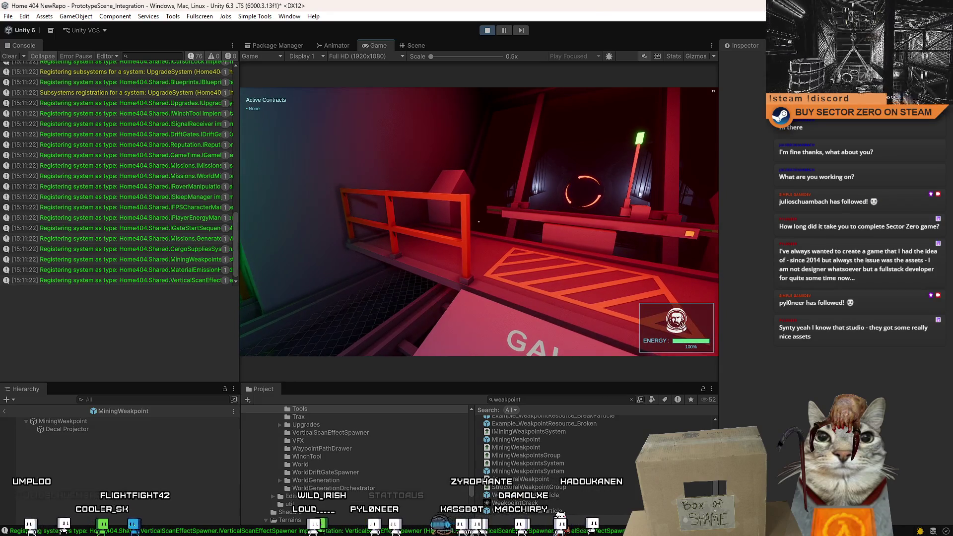
key(e)
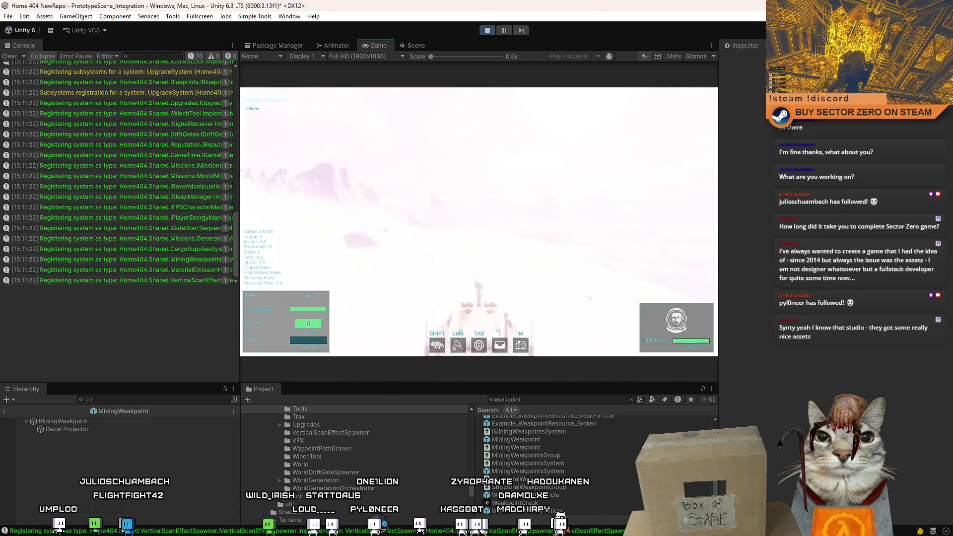
key(w)
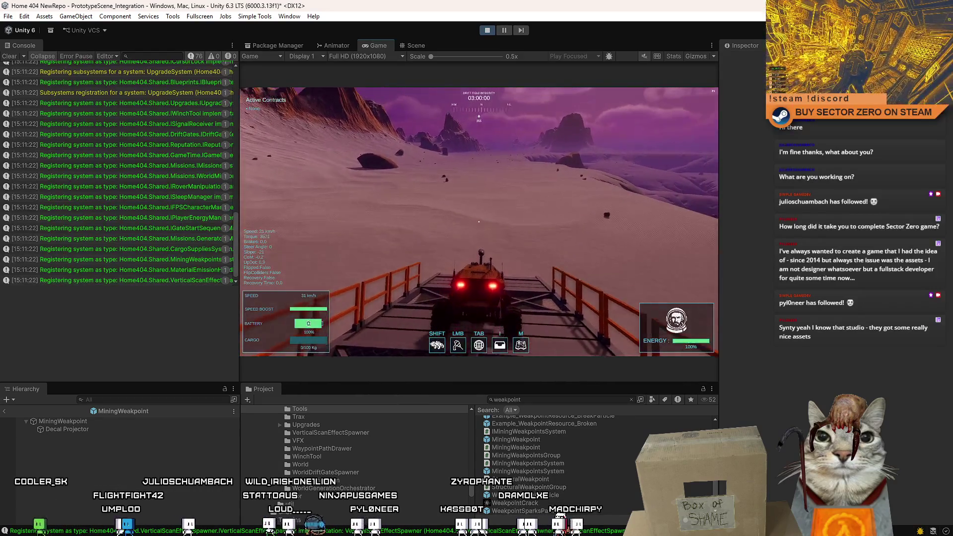
key(Escape)
key(Escape)
click(416, 45)
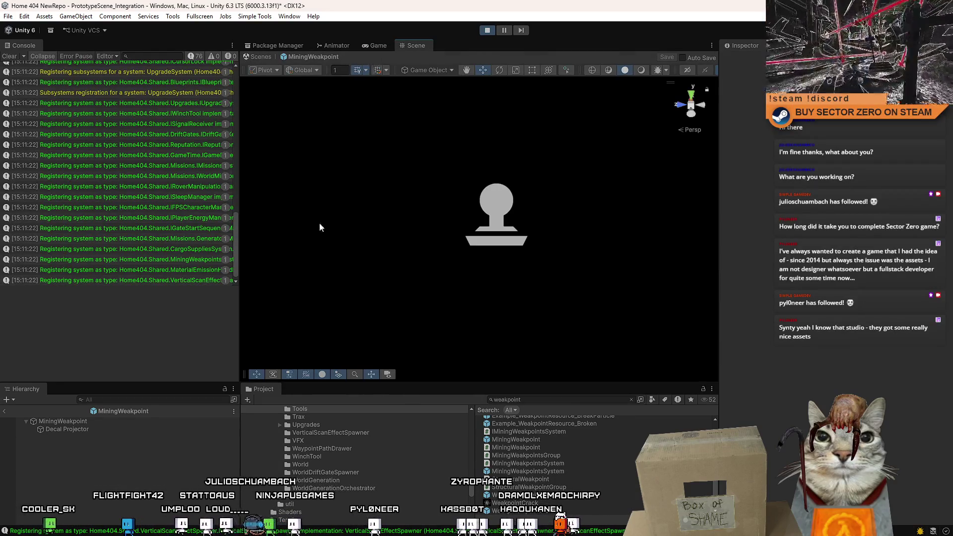
Exit prefab editing and drag a weakpoint resource cube into the scene beside the rover
click(268, 57)
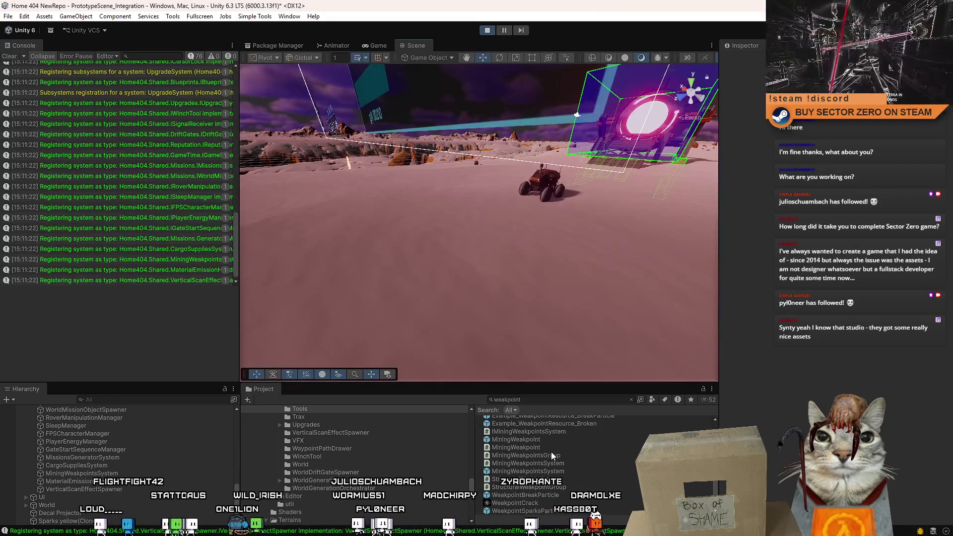
scroll(552, 452, up, 3)
drag(591, 474, 336, 308)
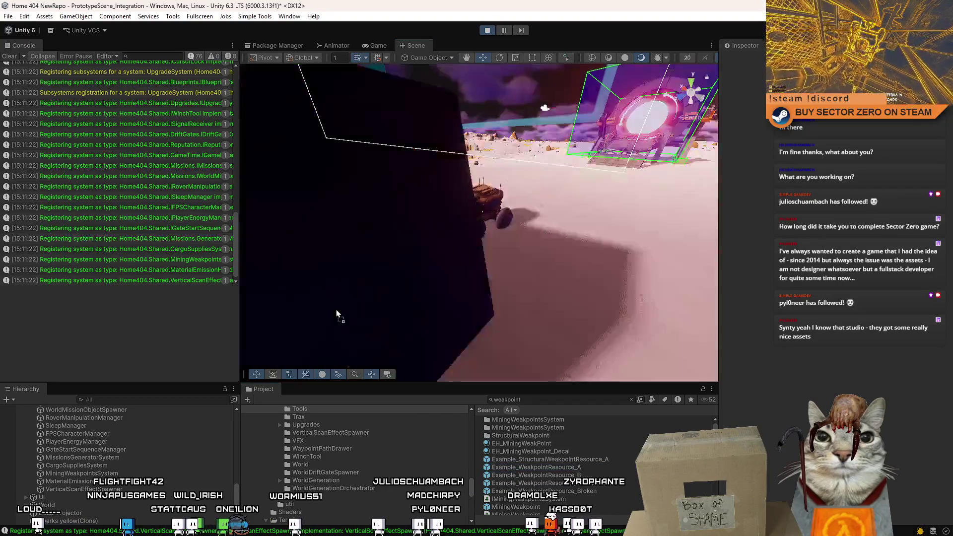
In the running game, scan the cube and drive the rover up to it to reveal weakpoints
click(386, 44)
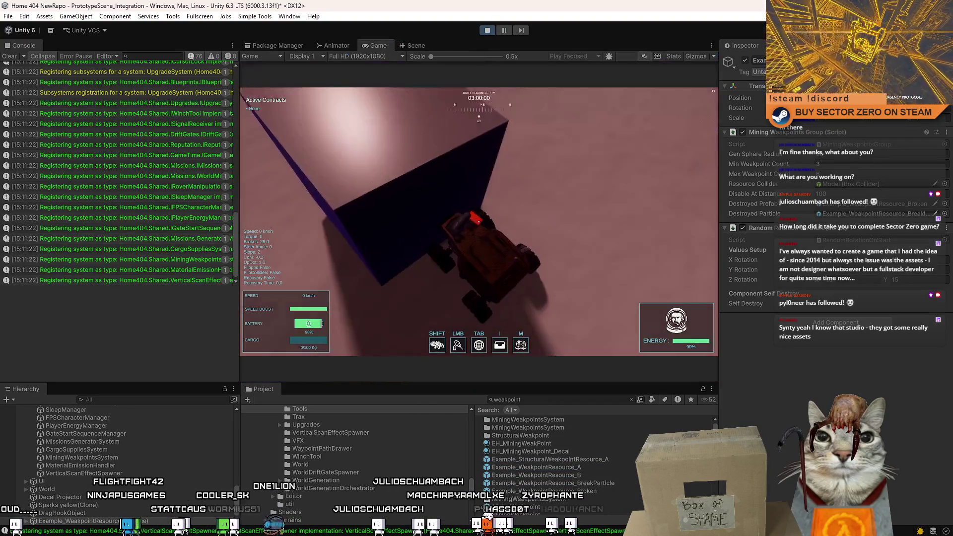
key(Tab)
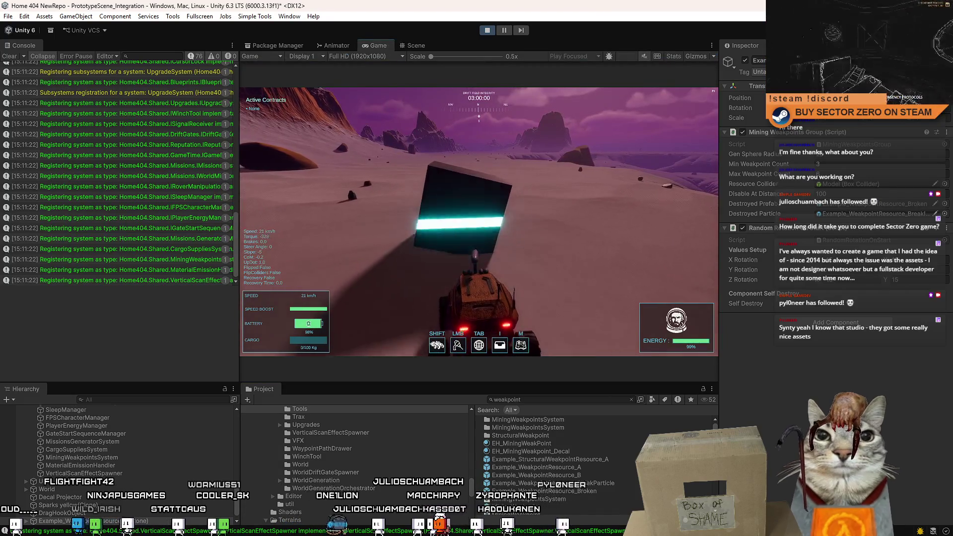
key(w)
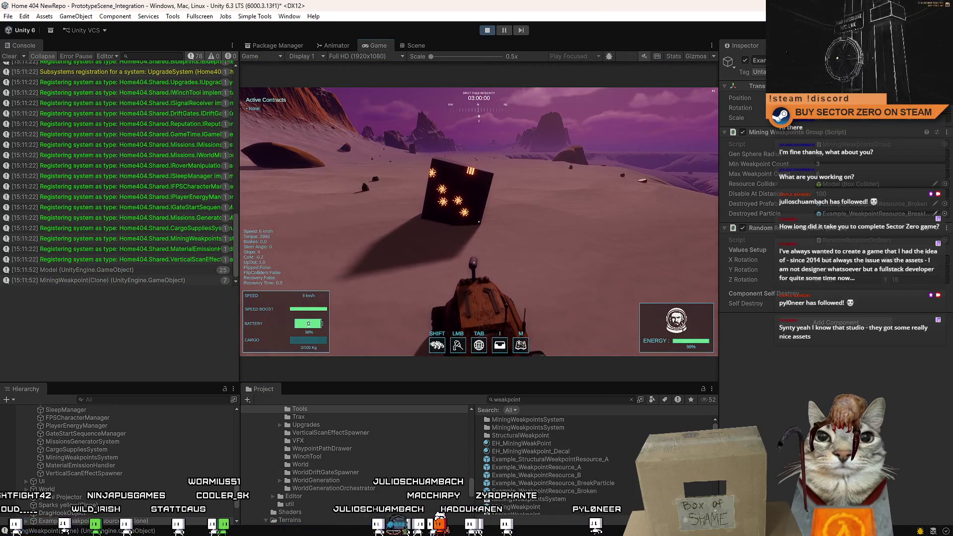
key(w)
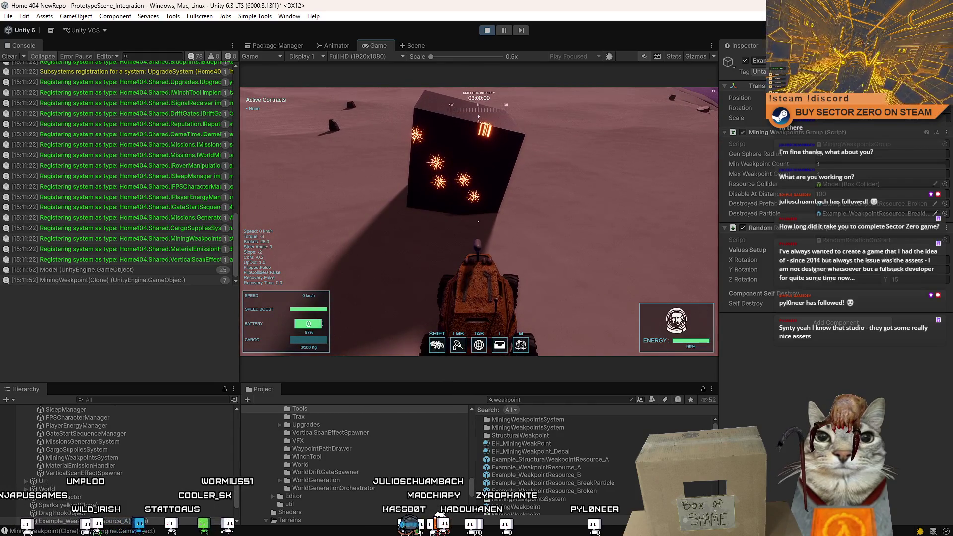
key(Escape)
key(Escape)
Frame the cube in the Scene view and set the decal's Projection Depth to 0.1
click(416, 45)
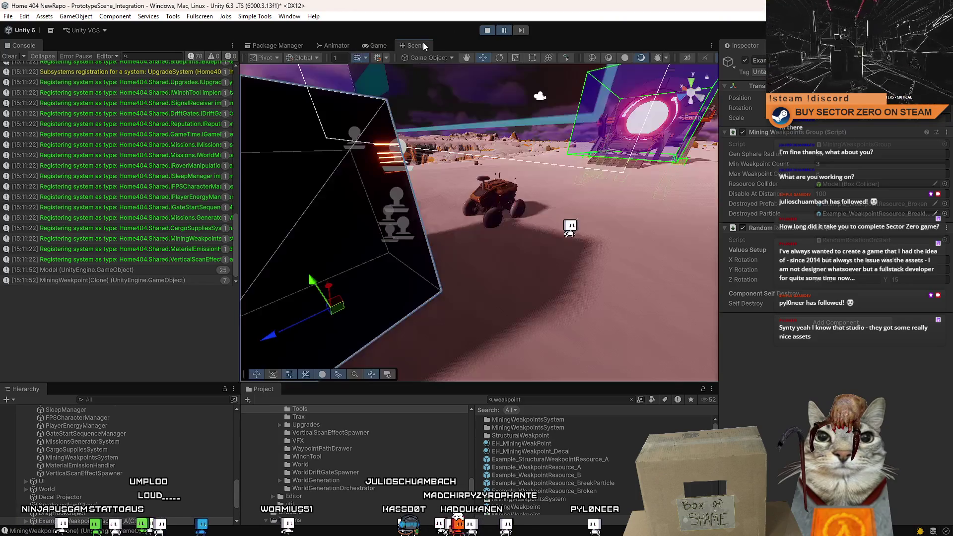
key(f)
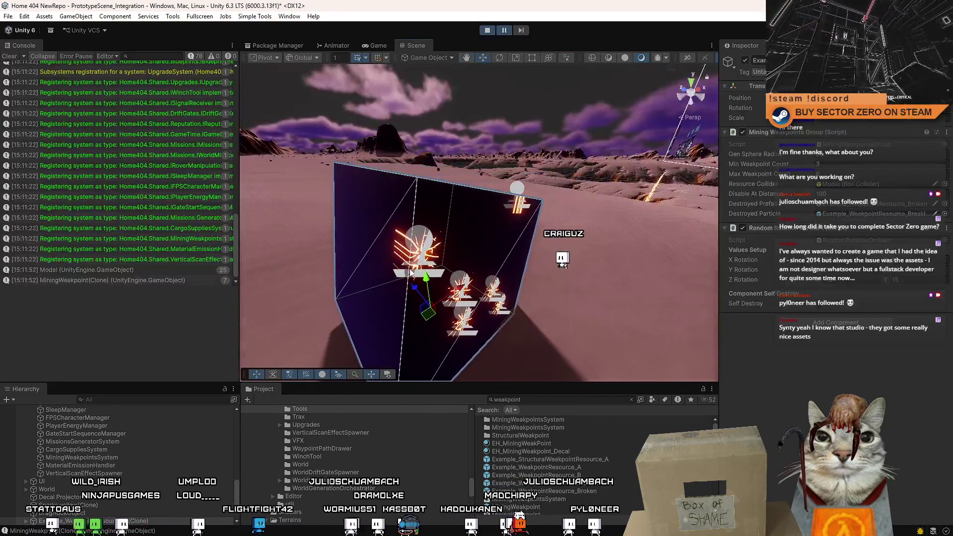
mouse_move(426, 255)
mouse_down()
mouse_move(661, 257)
mouse_move(530, 268)
mouse_move(392, 261)
mouse_move(499, 269)
mouse_up()
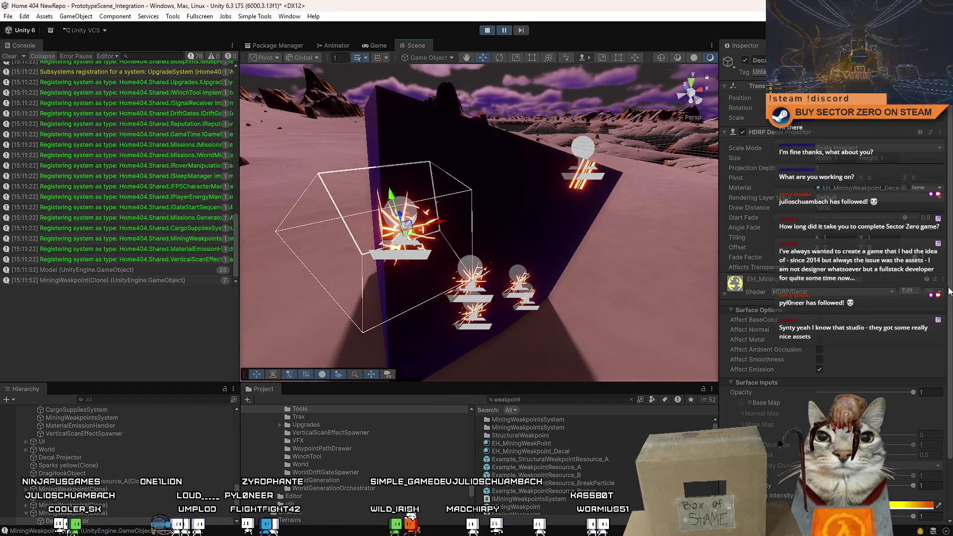
scroll(949, 292, down, 2)
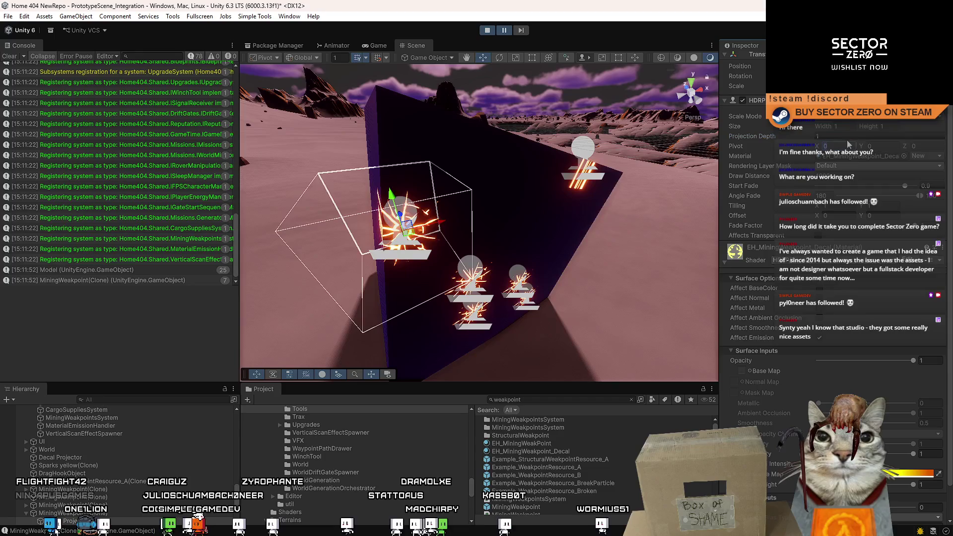
text(0)
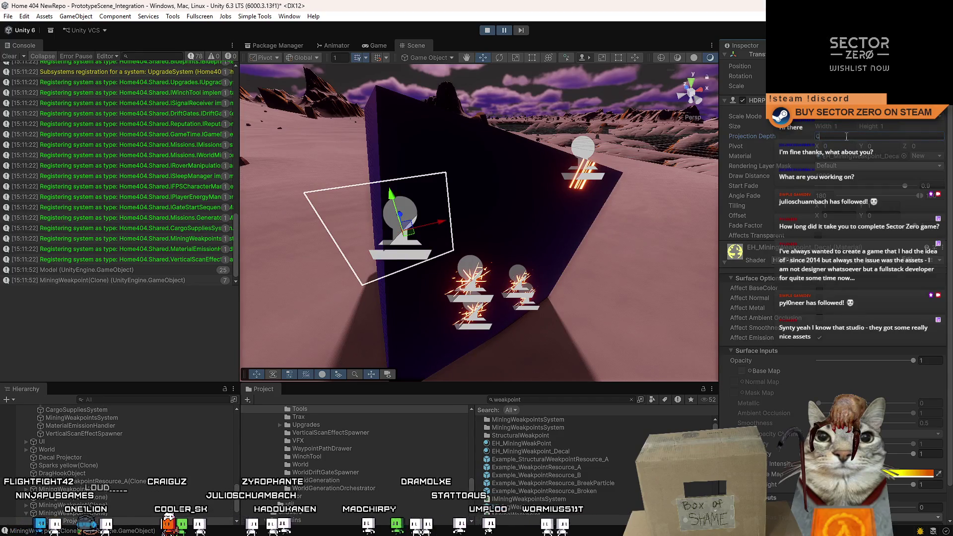
text(.1)
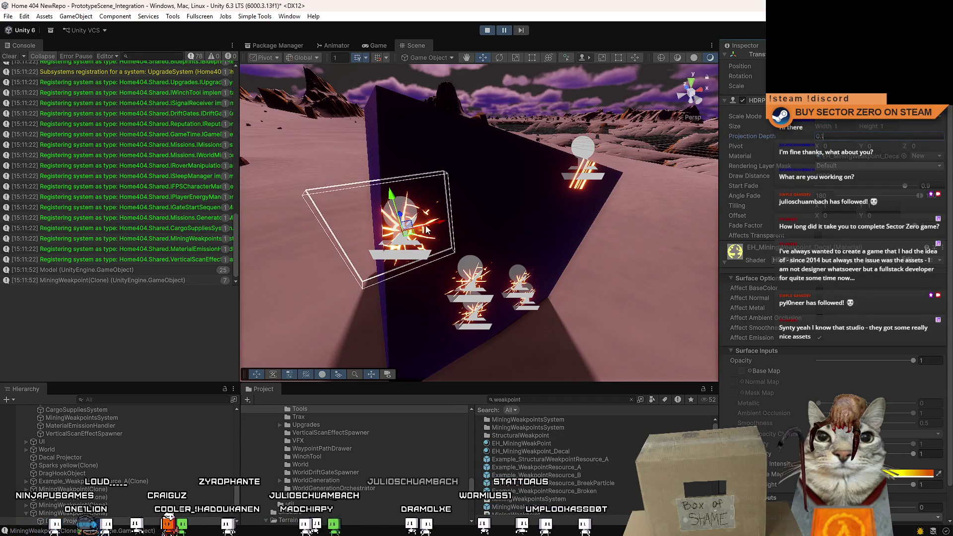
Orbit around the cube to check the shallower decal, reselect its projector, and return to the Game view
mouse_move(428, 230)
mouse_down()
mouse_move(572, 237)
mouse_move(499, 227)
mouse_move(432, 234)
mouse_up()
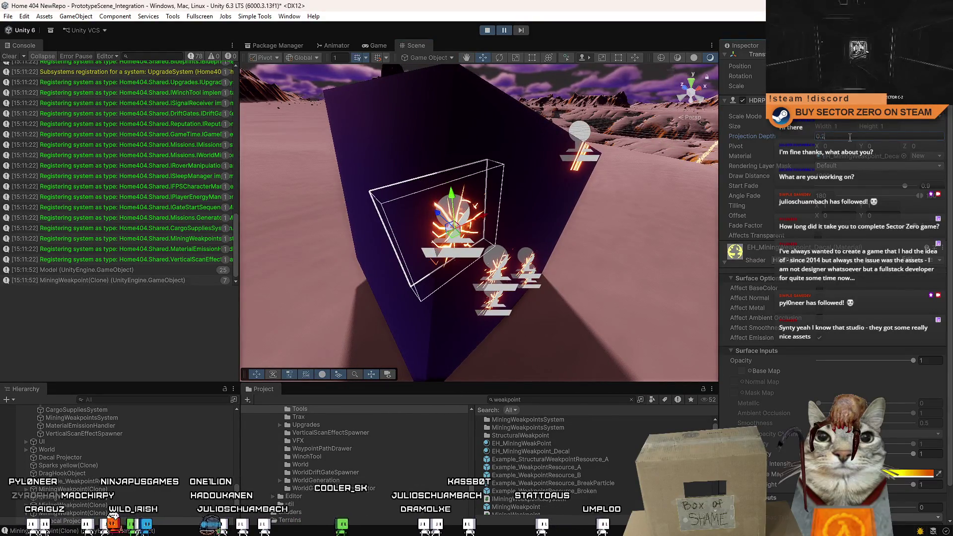
click(509, 216)
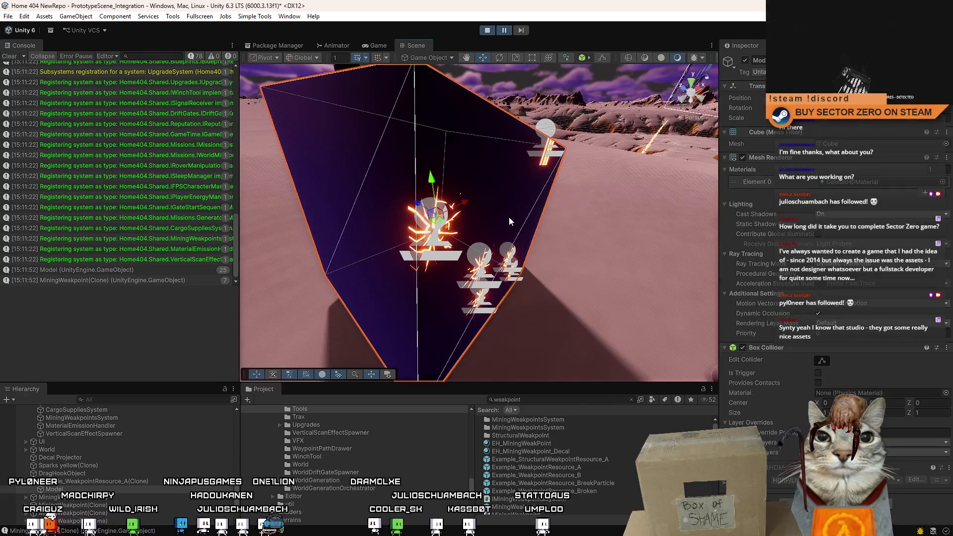
drag(508, 216, 491, 222)
click(567, 239)
drag(567, 240, 446, 230)
click(446, 230)
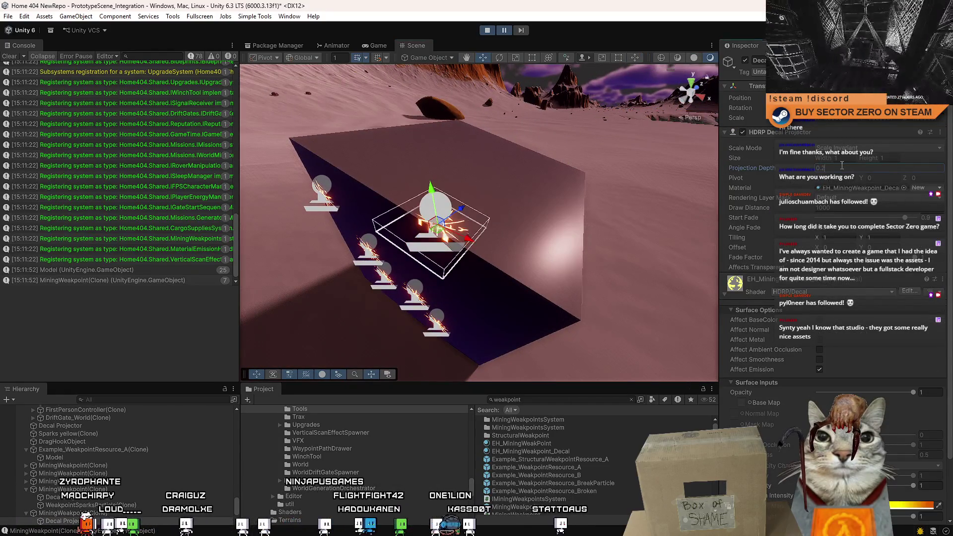
click(375, 46)
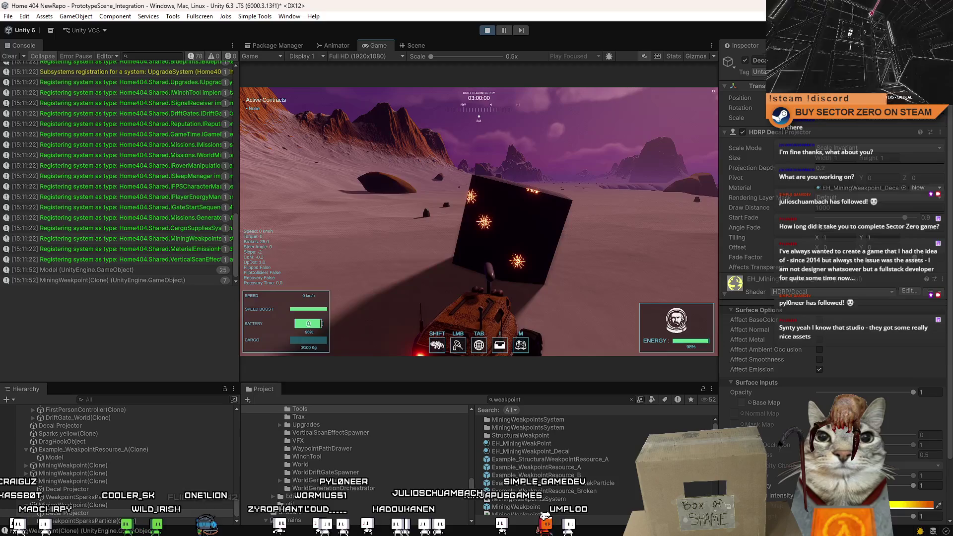
Fire the mining laser at a cube weakpoint, pause play mode and inspect it in the Scene view
click(478, 222)
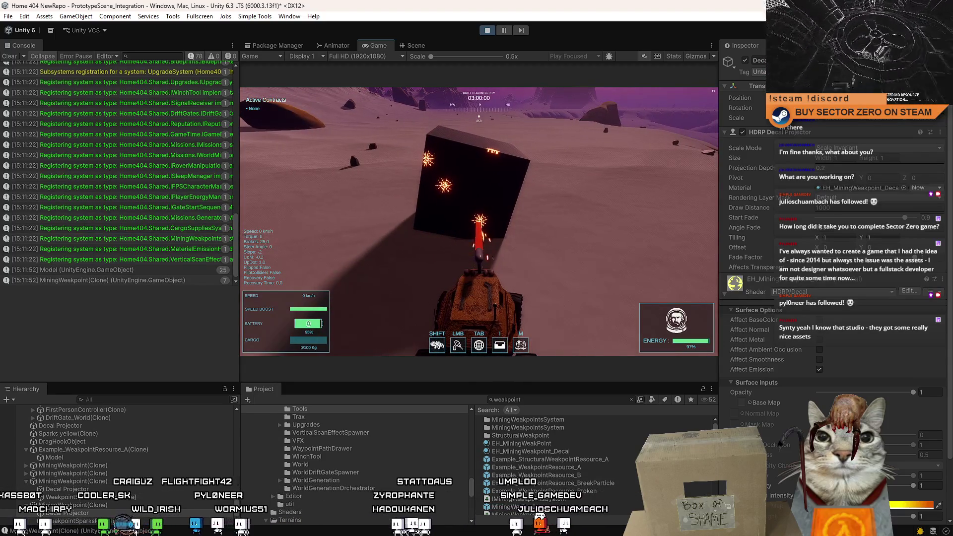
key(Escape)
key(Escape)
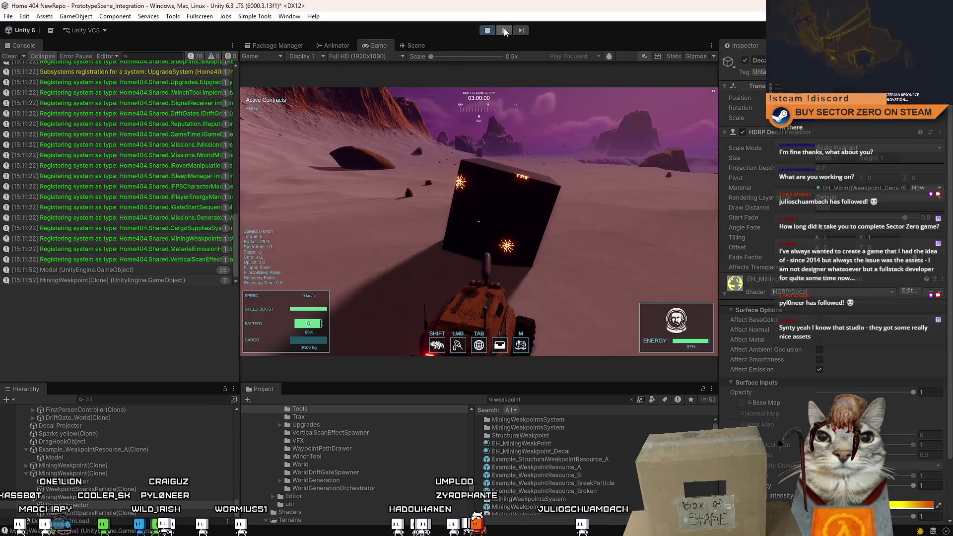
click(504, 30)
click(420, 45)
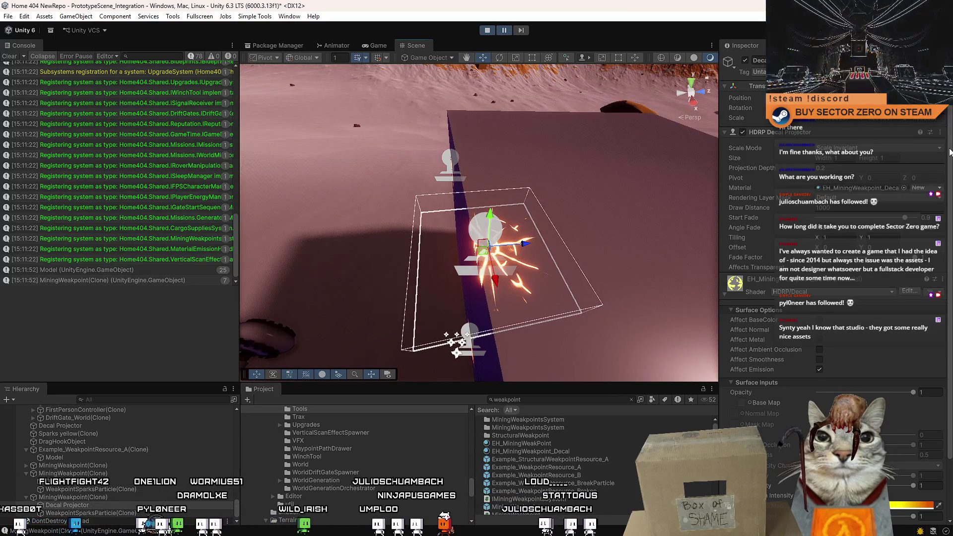
Add a Random Rotation component to the weakpoint decal
scroll(949, 152, down, 3)
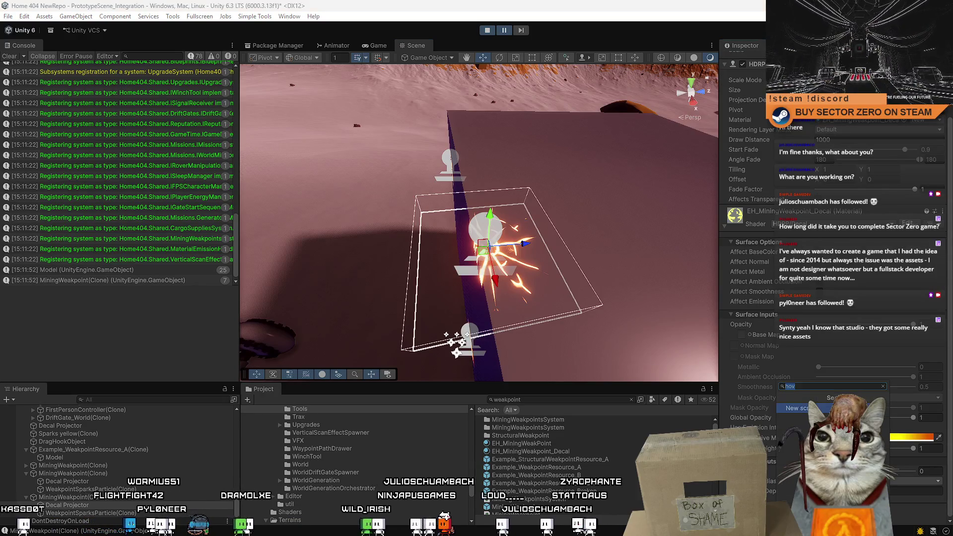
text(random)
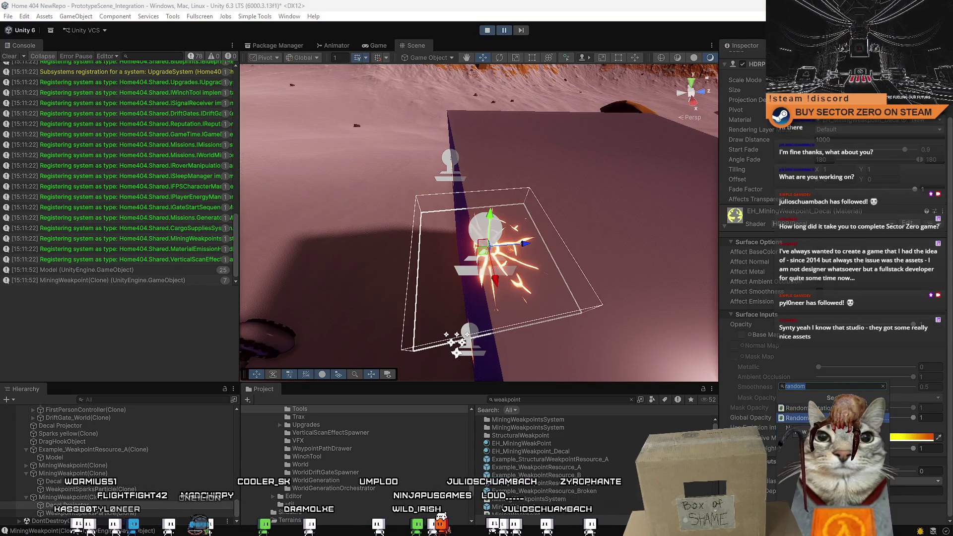
key(Return)
scroll(892, 477, down, 3)
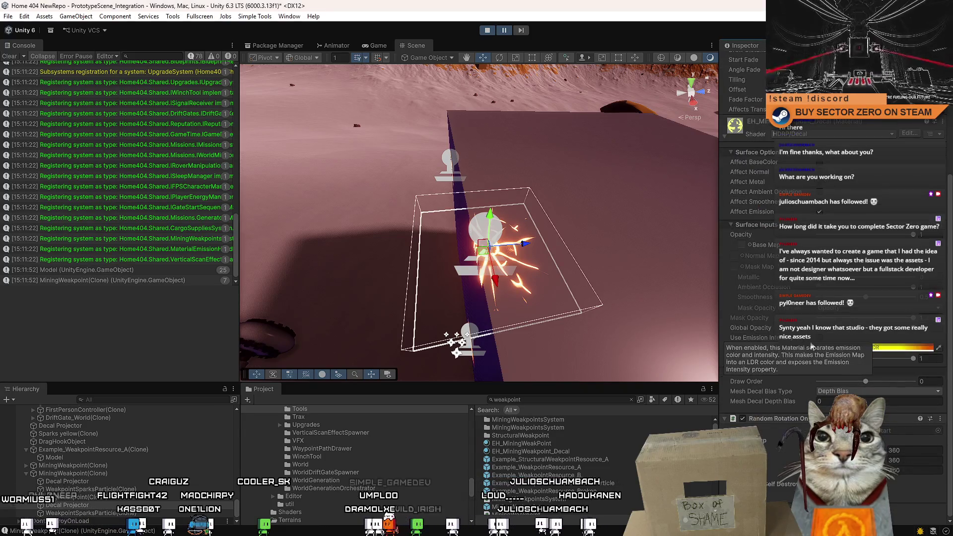
scroll(577, 276, down, 3)
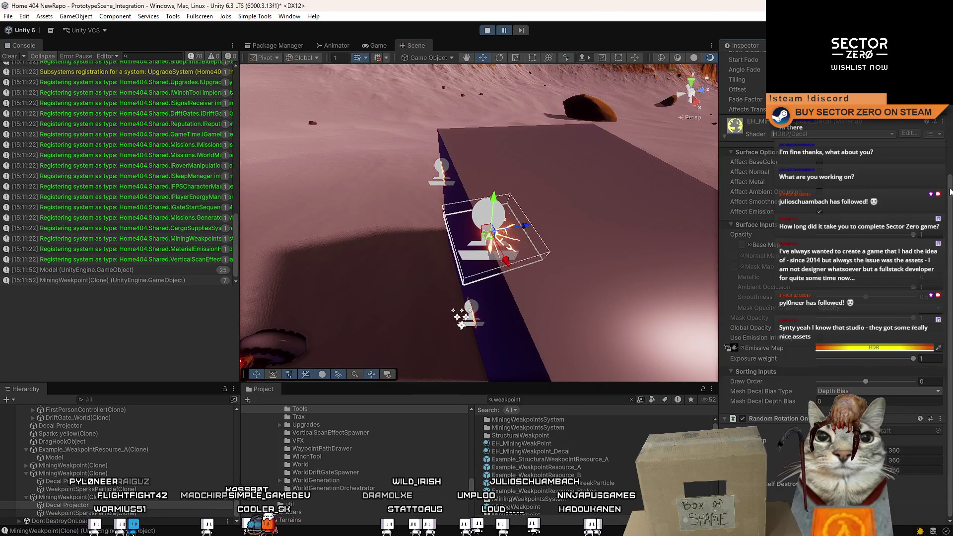
scroll(952, 201, up, 5)
Turn the decal slightly on its local axis, edit the third Random Rotation value, and step one frame
key(e)
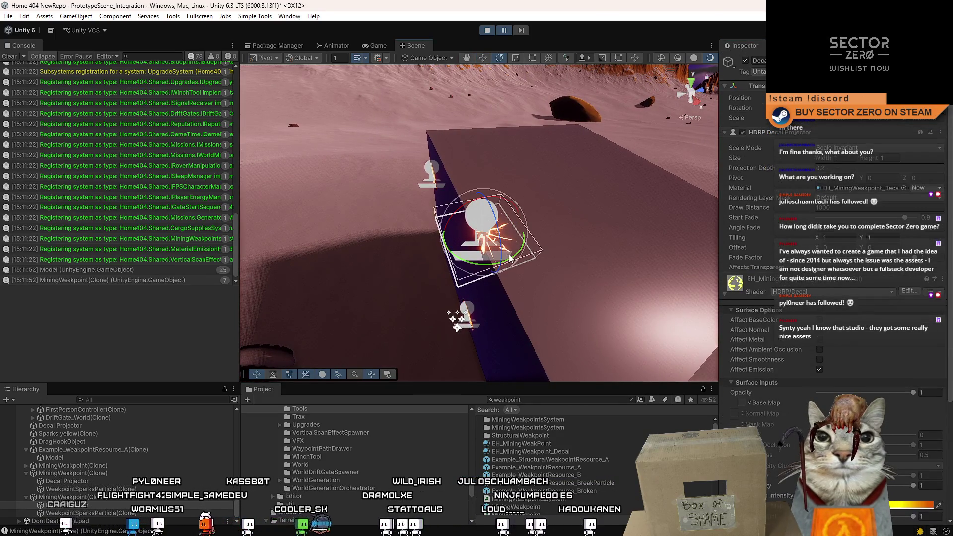
key(x)
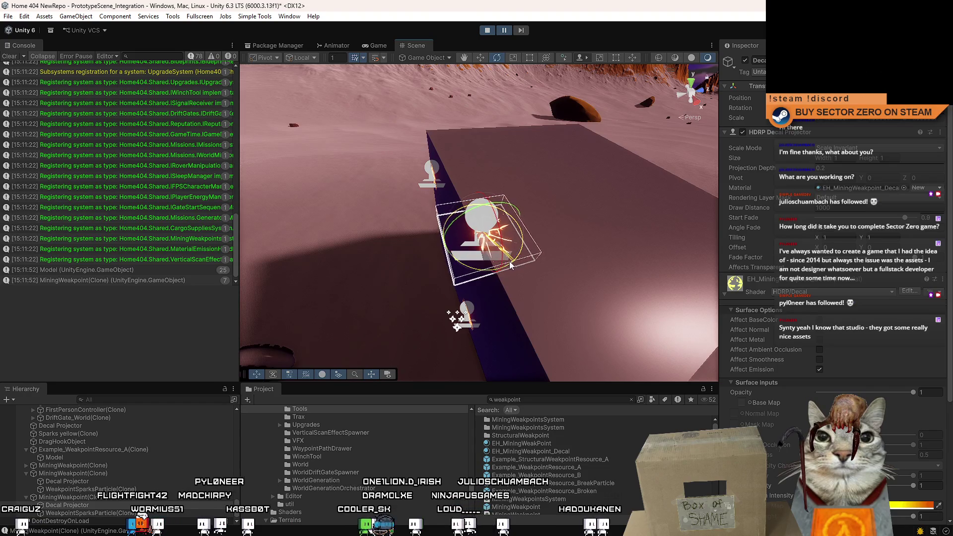
drag(511, 264, 515, 268)
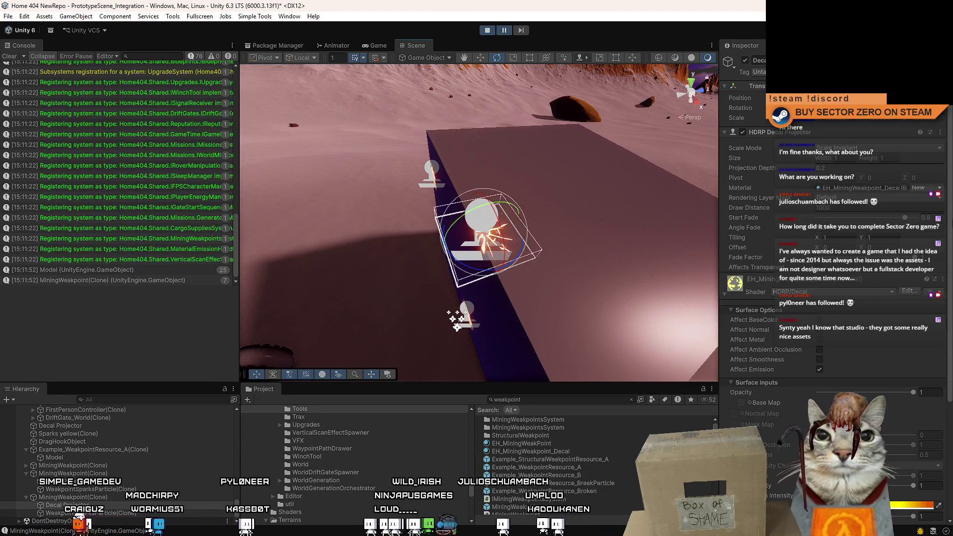
scroll(911, 450, down, 5)
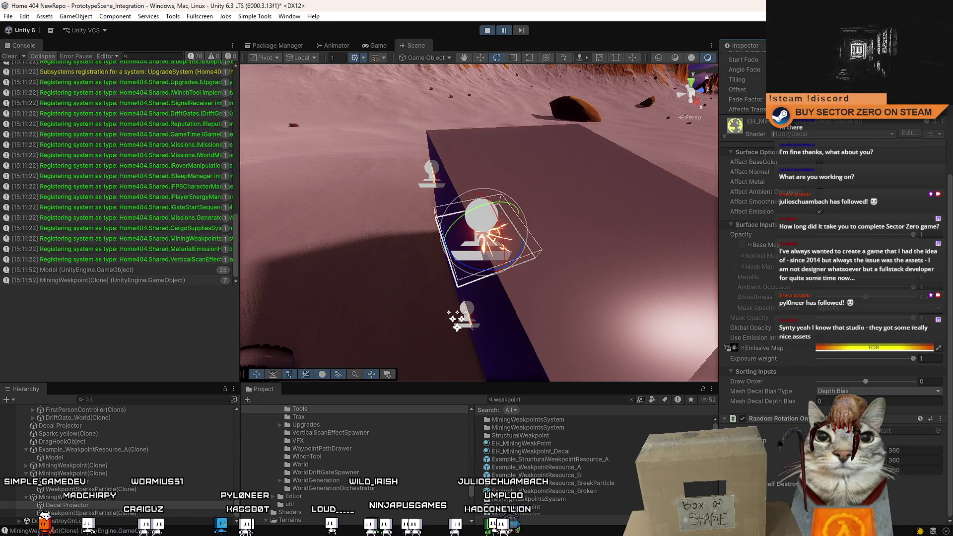
click(904, 471)
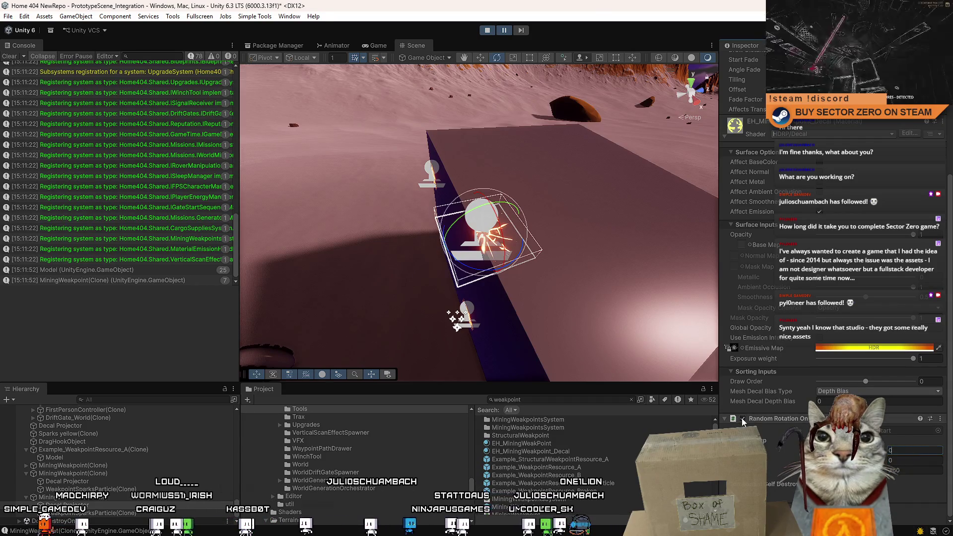
click(524, 34)
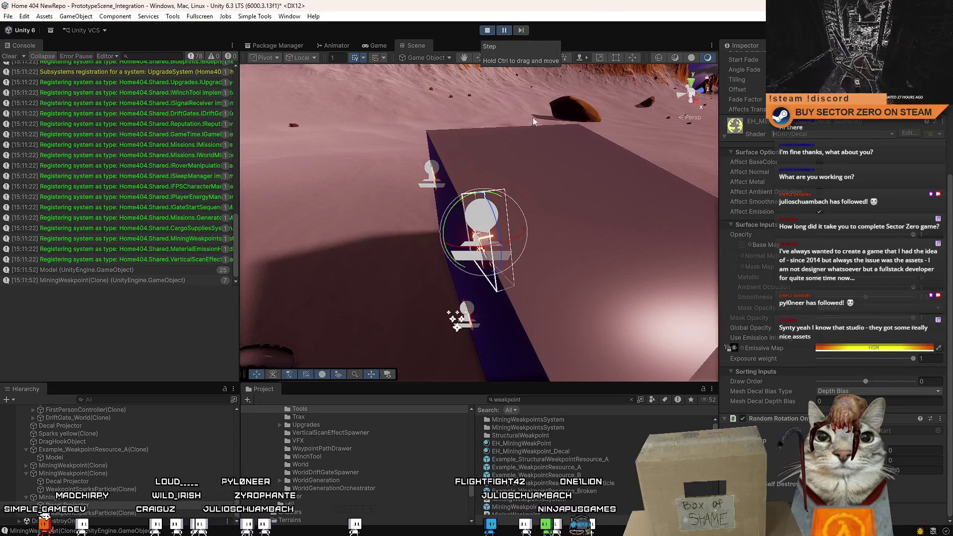
scroll(950, 390, up, 5)
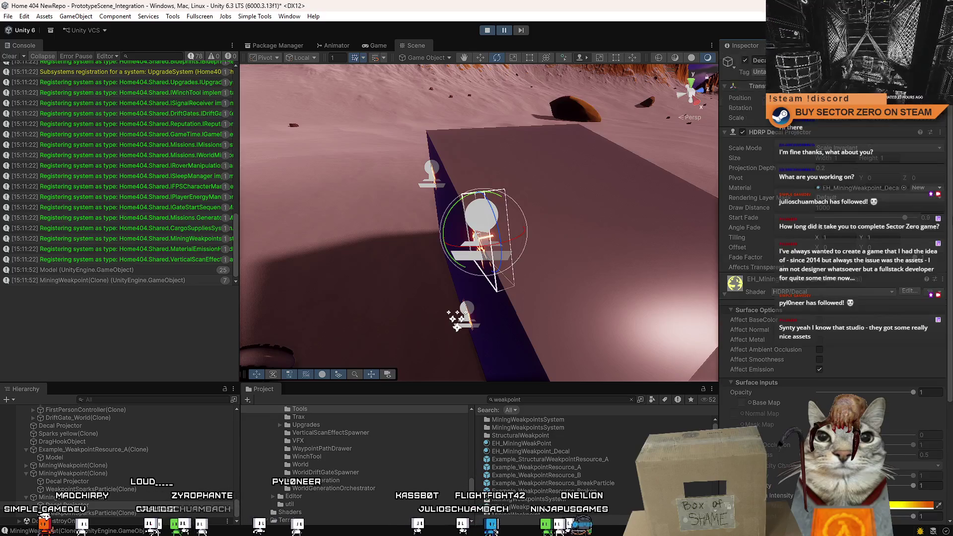
scroll(949, 308, down, 3)
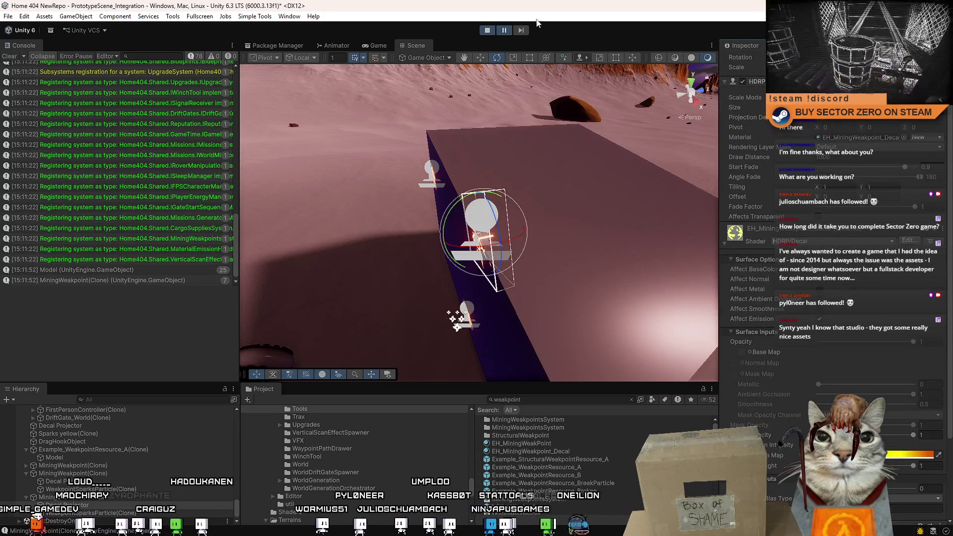
scroll(853, 386, down, 5)
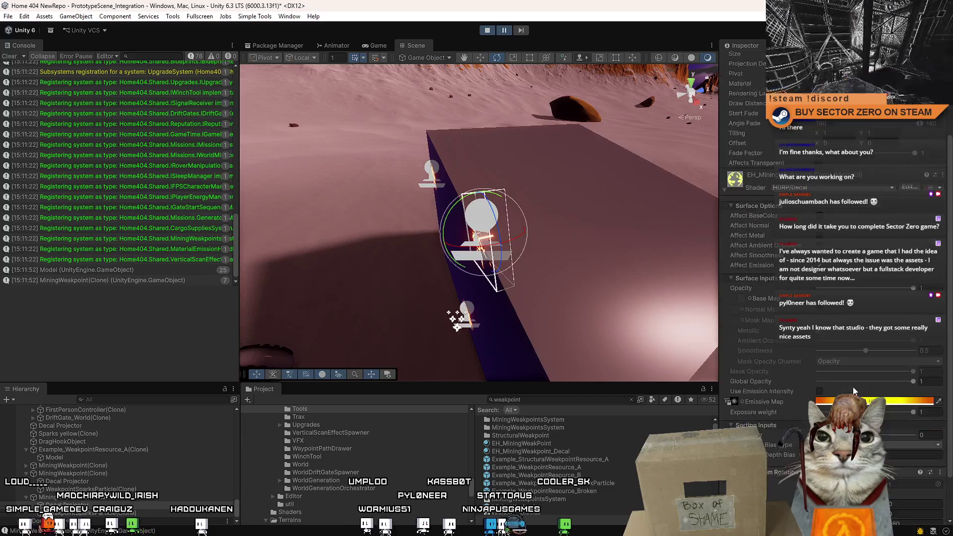
Check the Random Rotation and Decal Projector component menus, then move close to the sparking weakpoint
right_click(797, 419)
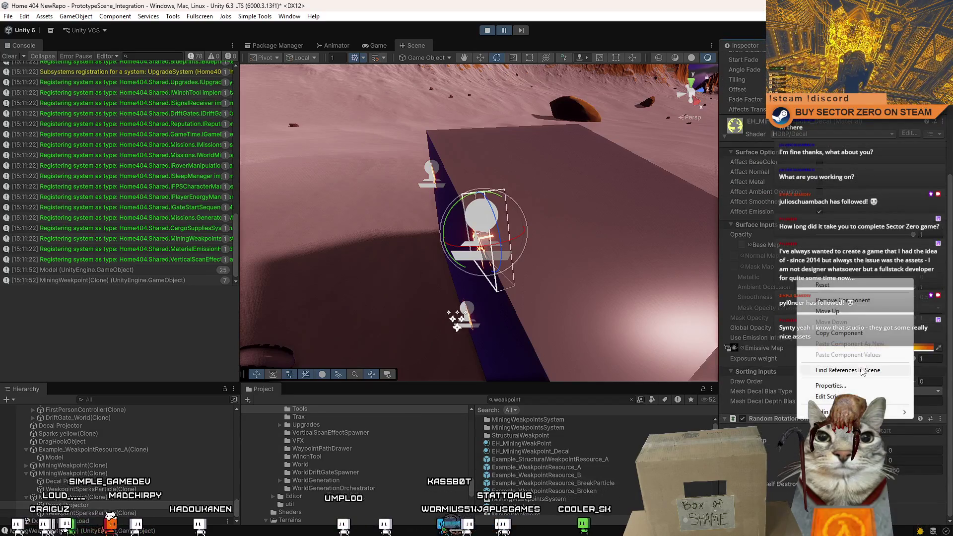
click(847, 359)
right_click(793, 418)
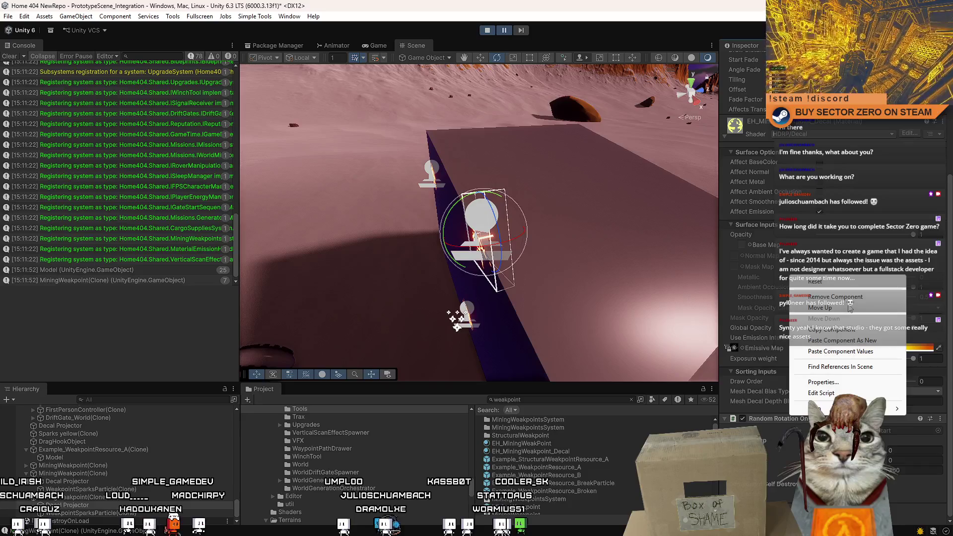
click(849, 301)
right_click(773, 466)
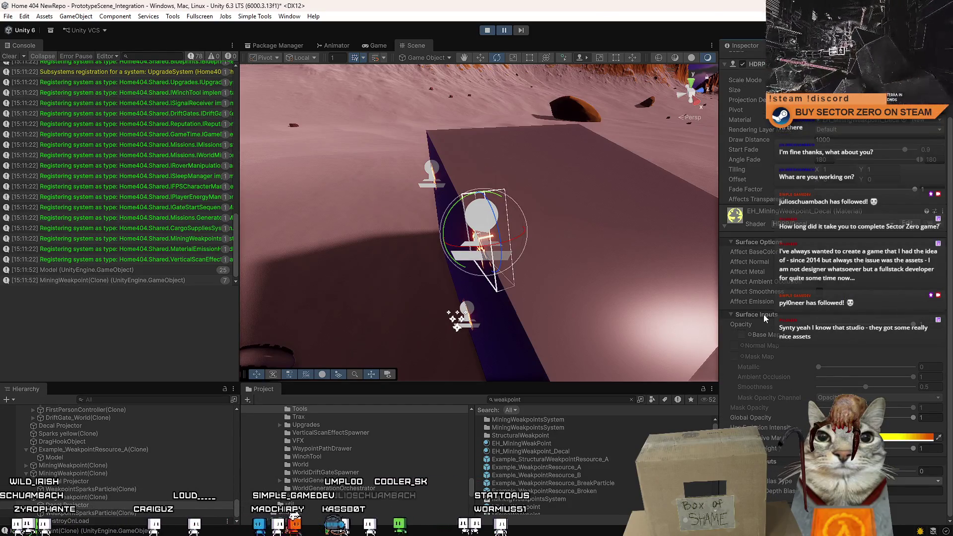
scroll(767, 192, up, 3)
right_click(763, 134)
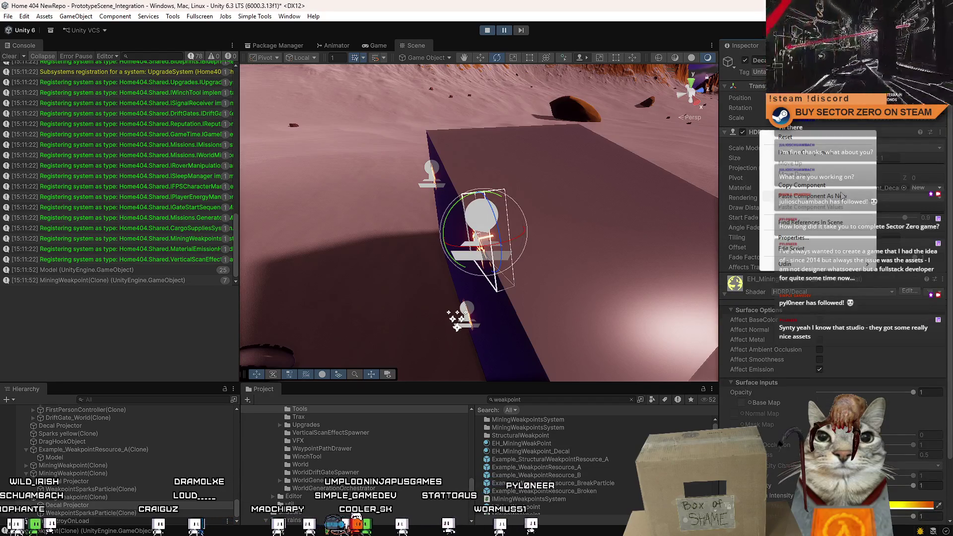
key(Escape)
scroll(804, 353, down, 5)
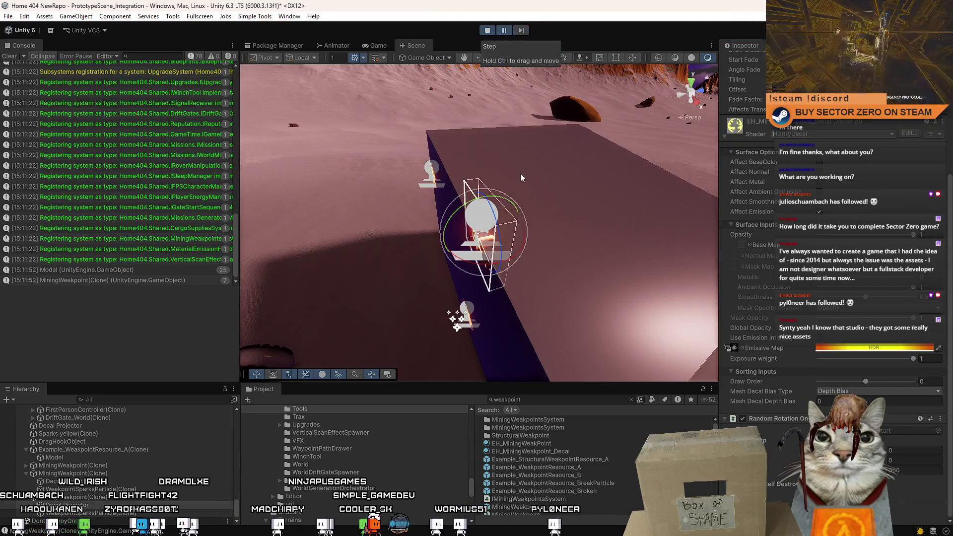
drag(621, 199, 718, 216)
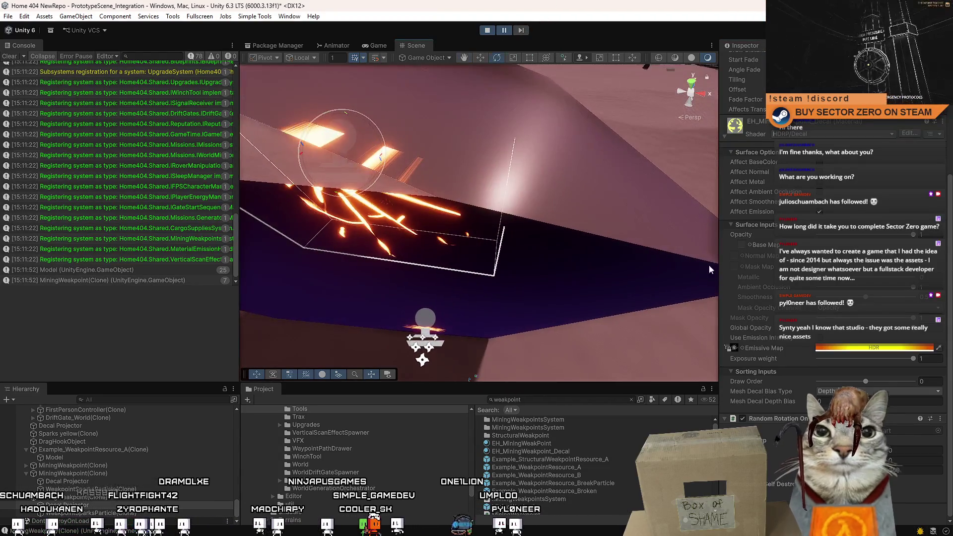
Replace RandomRotationOnStart.cs with code adding a useLocalRotation option applying localRotation, and save it
double_click(425, 403)
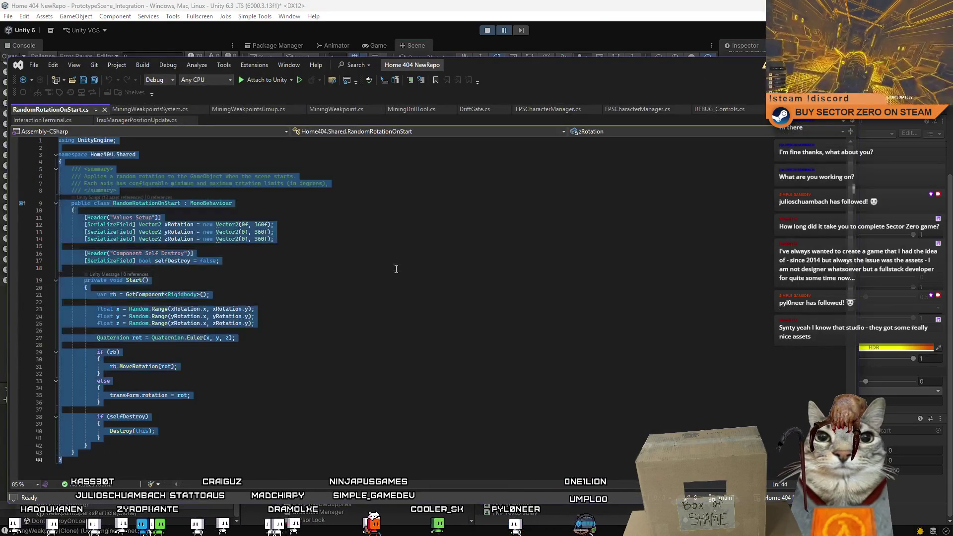
click(397, 302)
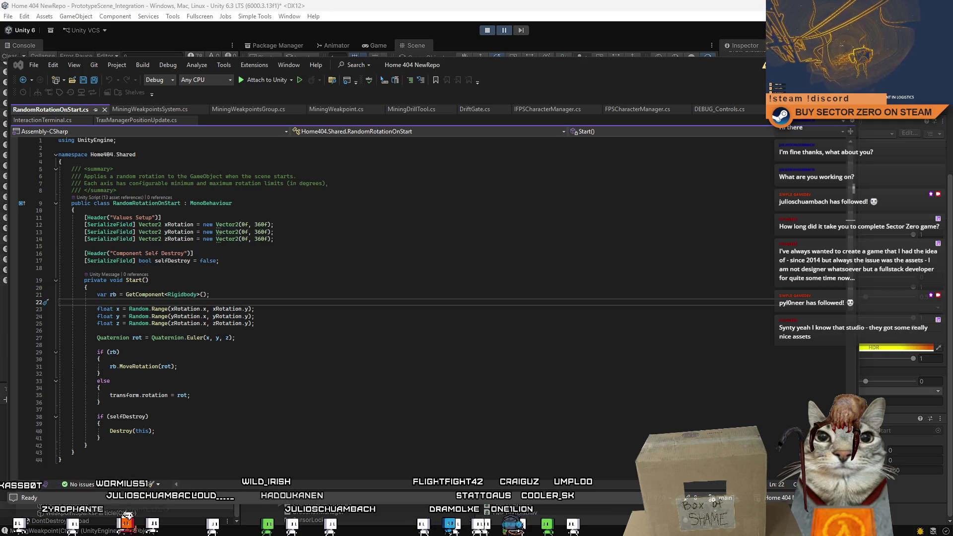
click(389, 307)
key(ctrl+a)
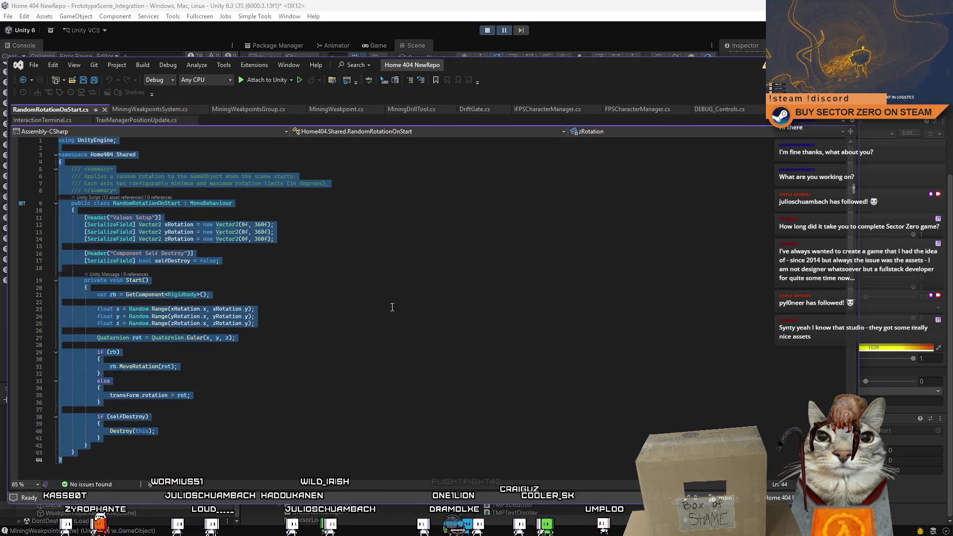
key(ctrl+v)
click(455, 388)
key(ctrl+s)
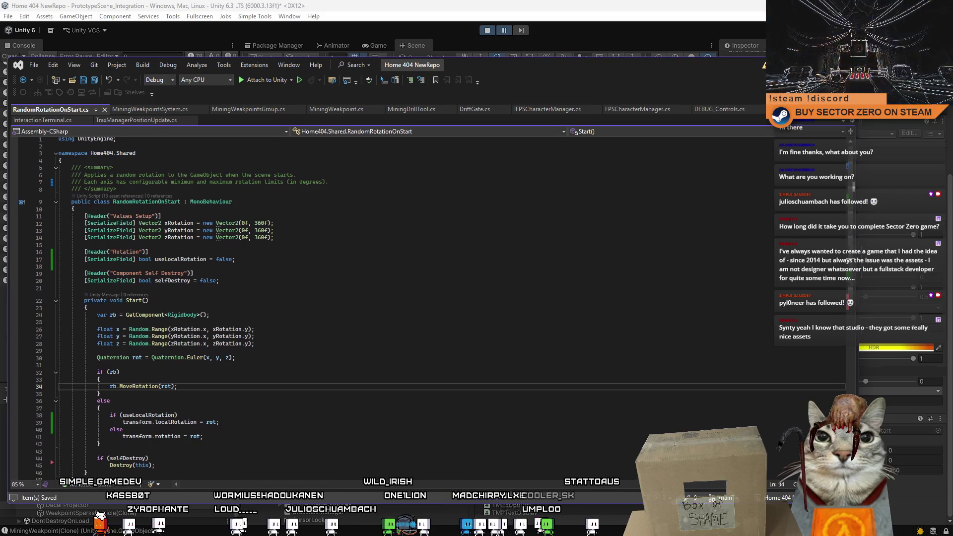
key(alt+Tab)
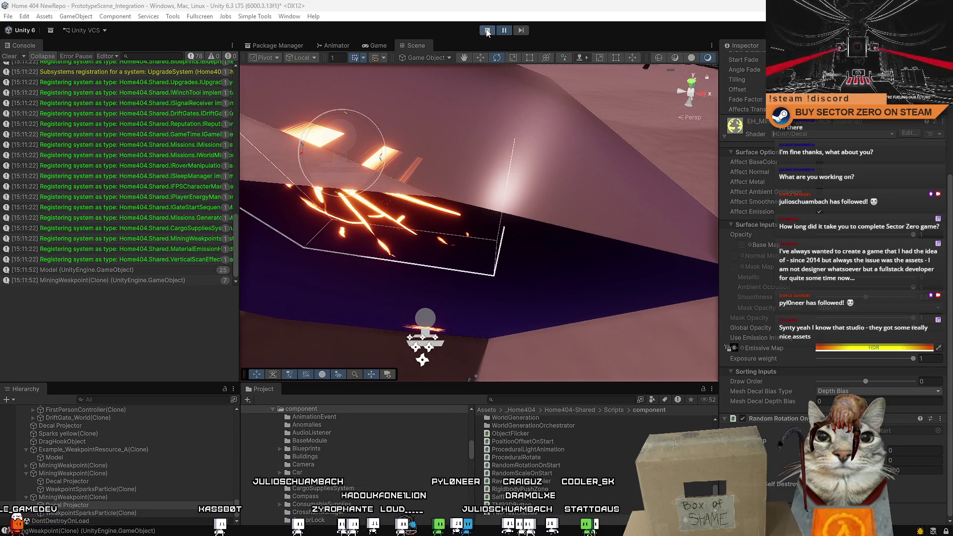
Stop play mode and find the MiningWeakpoint prefab by searching the Project for 'weakpoint'
key(ctrl+p)
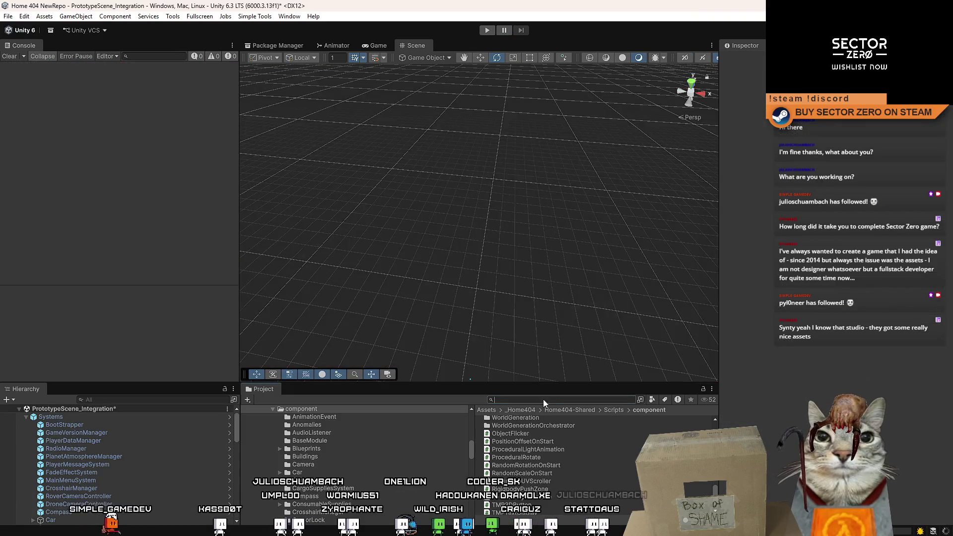
click(543, 399)
text(weakpoint)
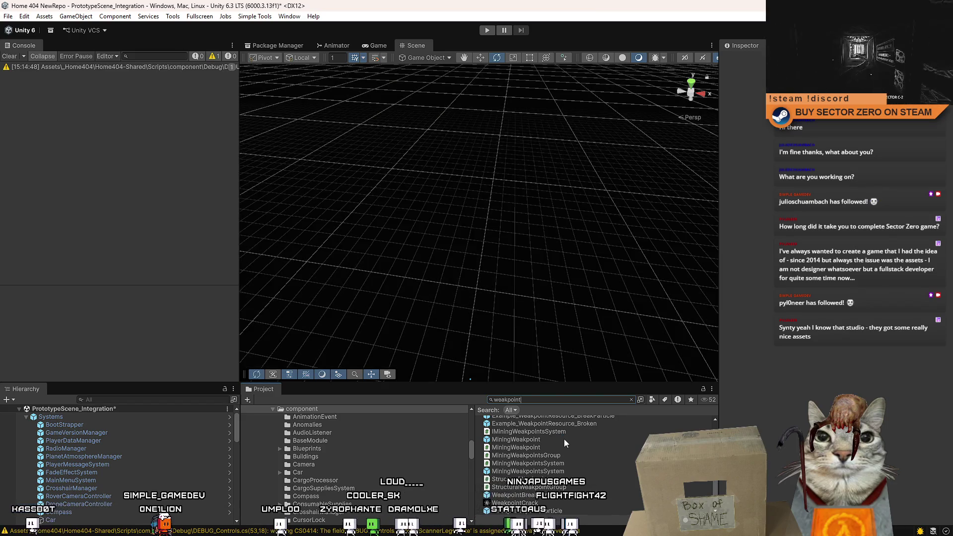
click(564, 439)
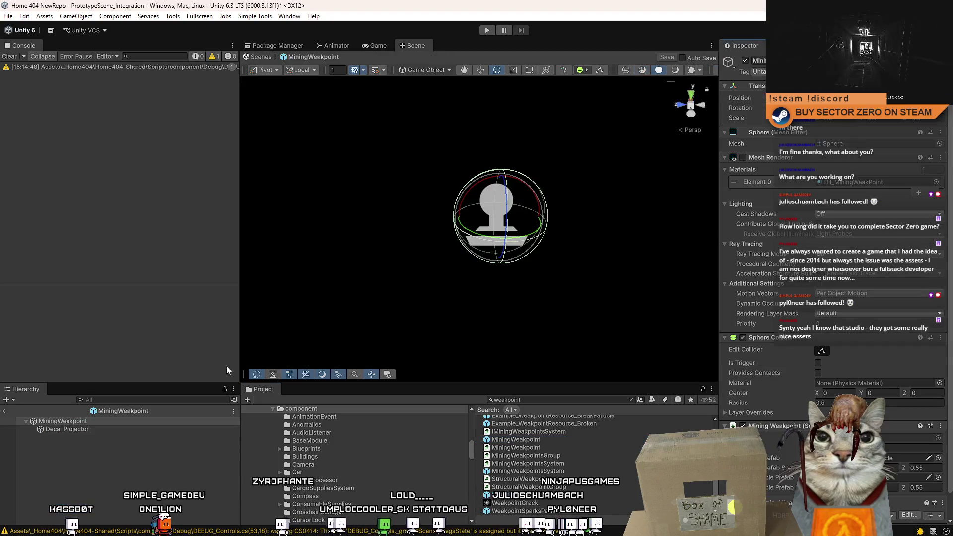
Set the prefab's Decal Projector depth to 0.2
click(102, 430)
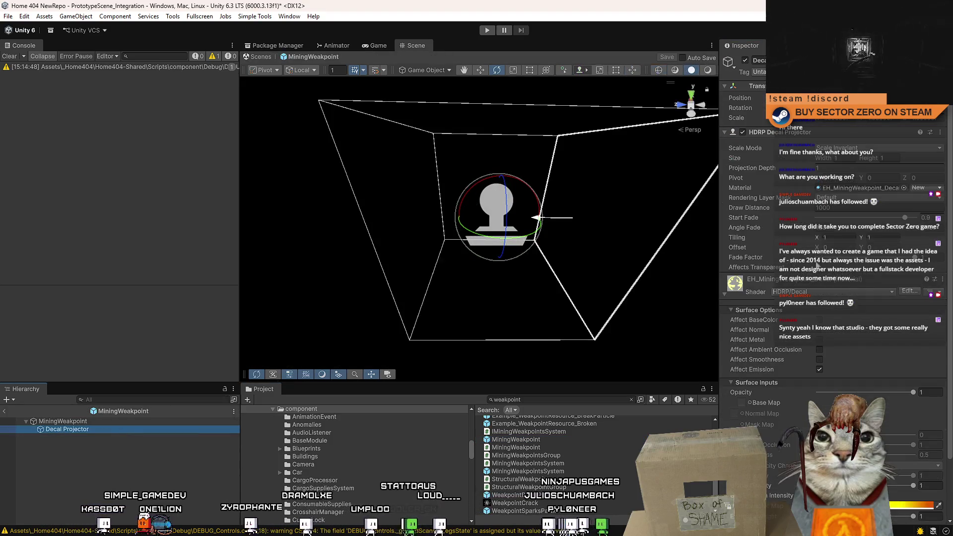
click(830, 168)
text(0.2)
scroll(830, 168, down, 3)
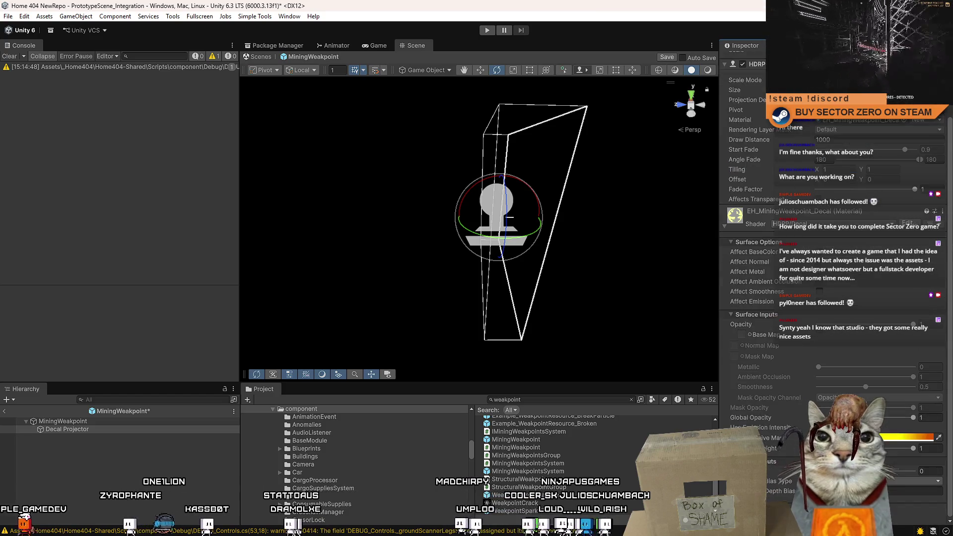
Add Random Rotation On Start to the decal and set its first rotation range value to 0
click(834, 501)
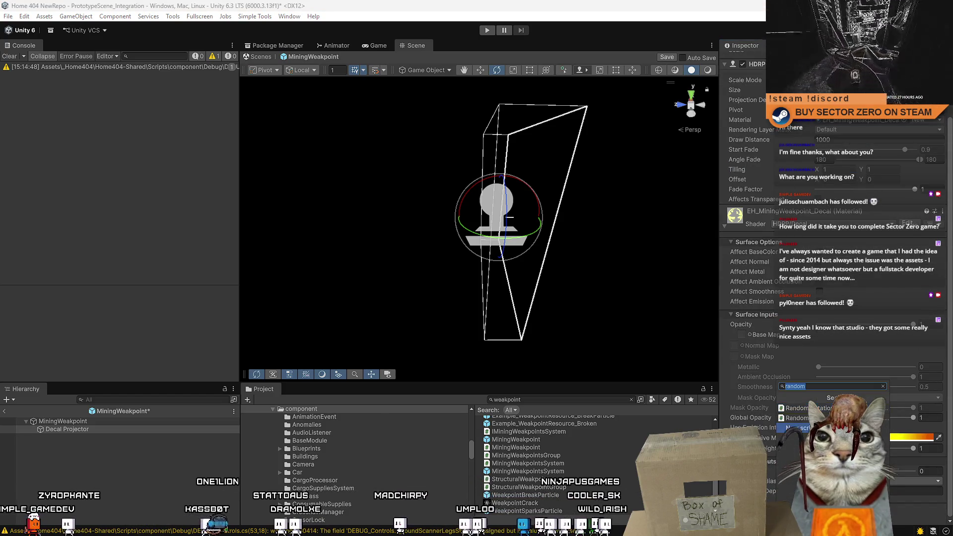
click(828, 408)
scroll(888, 447, down, 4)
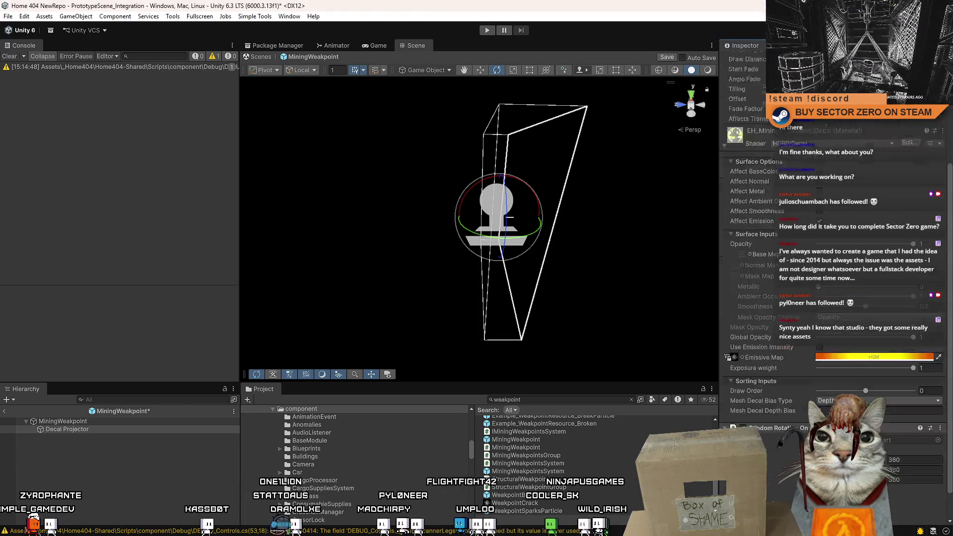
click(892, 453)
text(0)
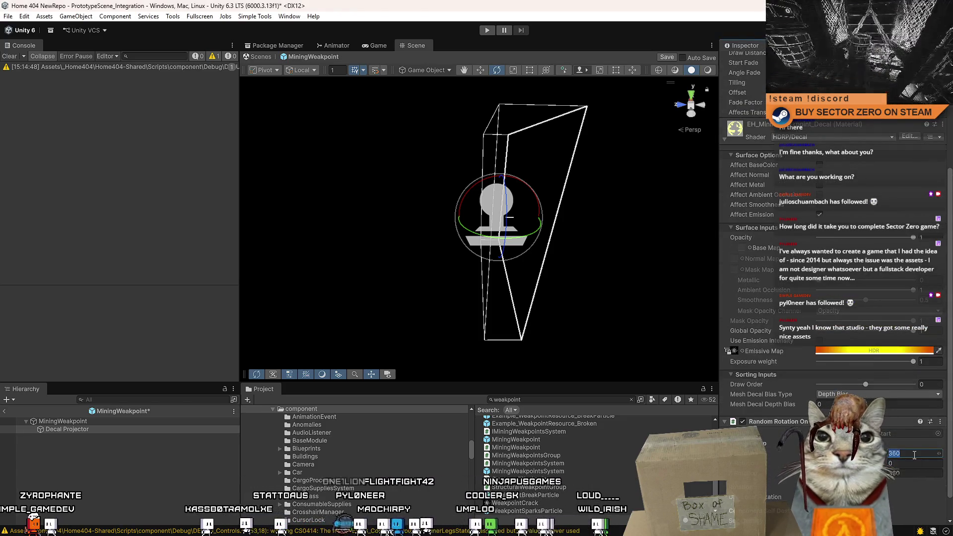
scroll(891, 454, down, 1)
key(Return)
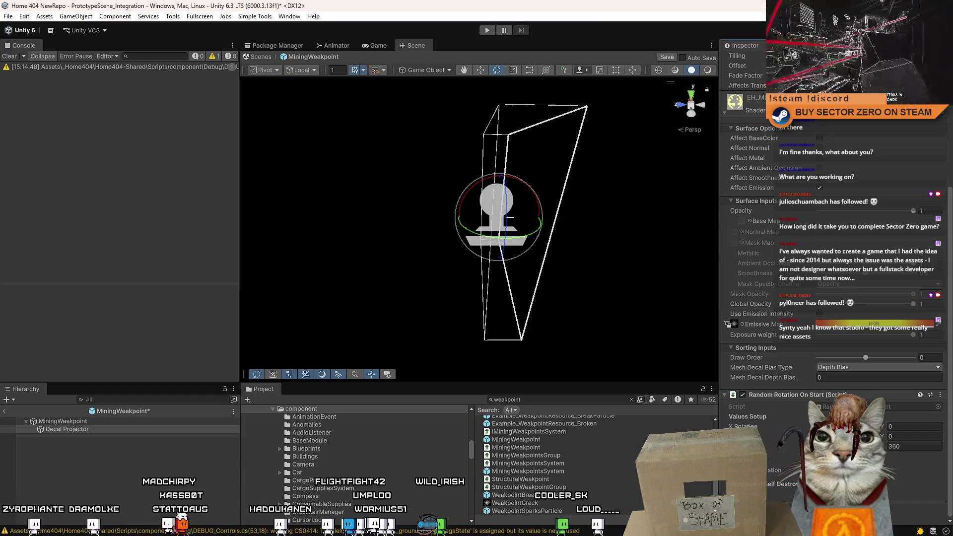
click(91, 422)
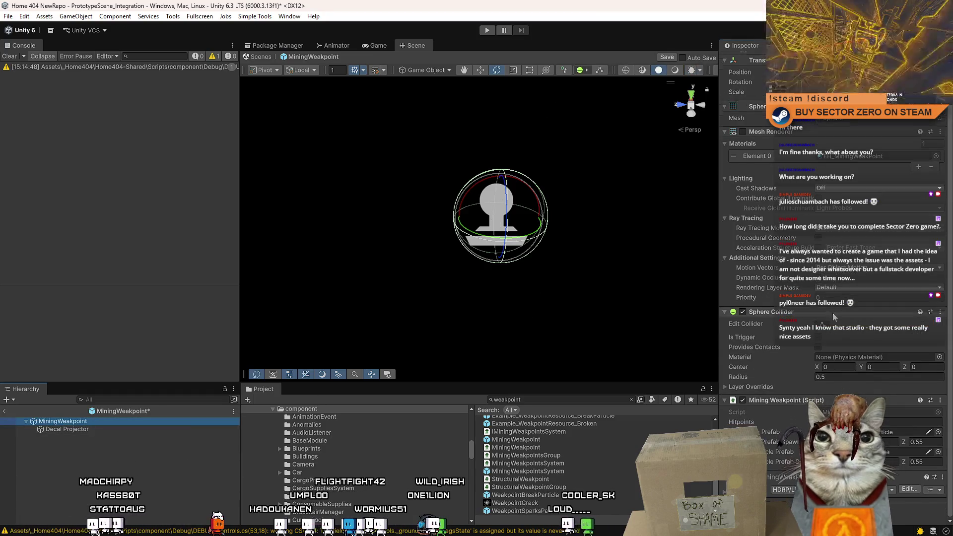
Add a decalProjectorObject field to MiningWeakpoint.cs by duplicating the destroyParticlePrefab field line
double_click(844, 412)
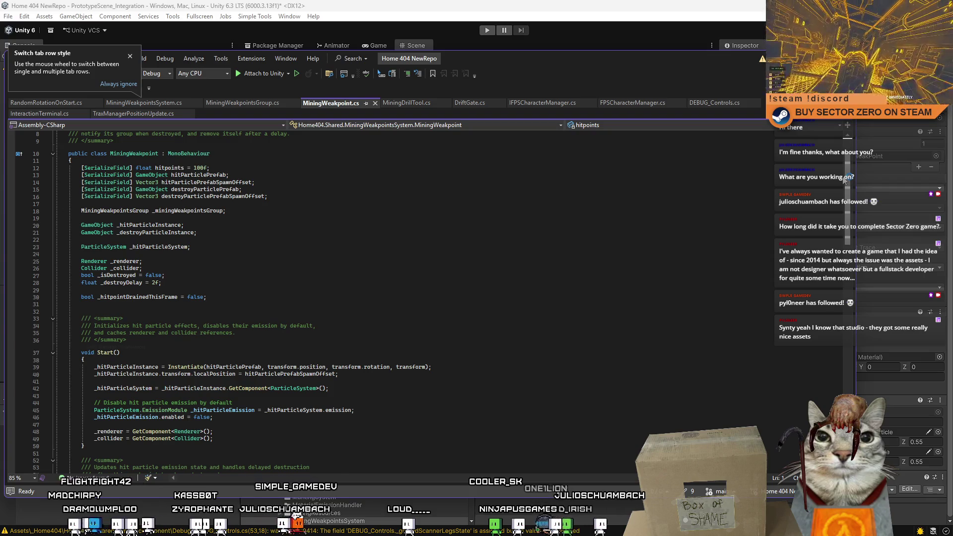
scroll(254, 170, up, 1)
click(290, 217)
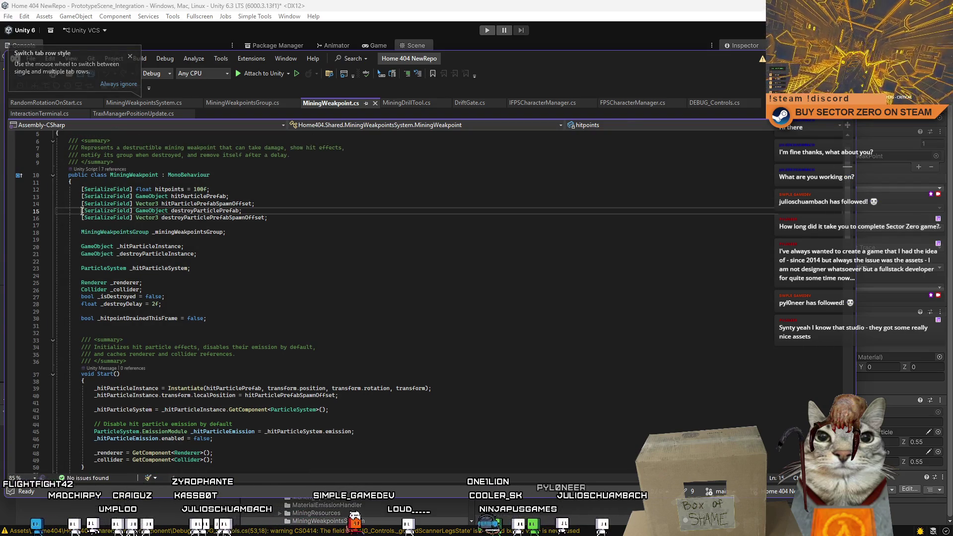
text([SerializeField] GameObject destroyParticlePrefab;)
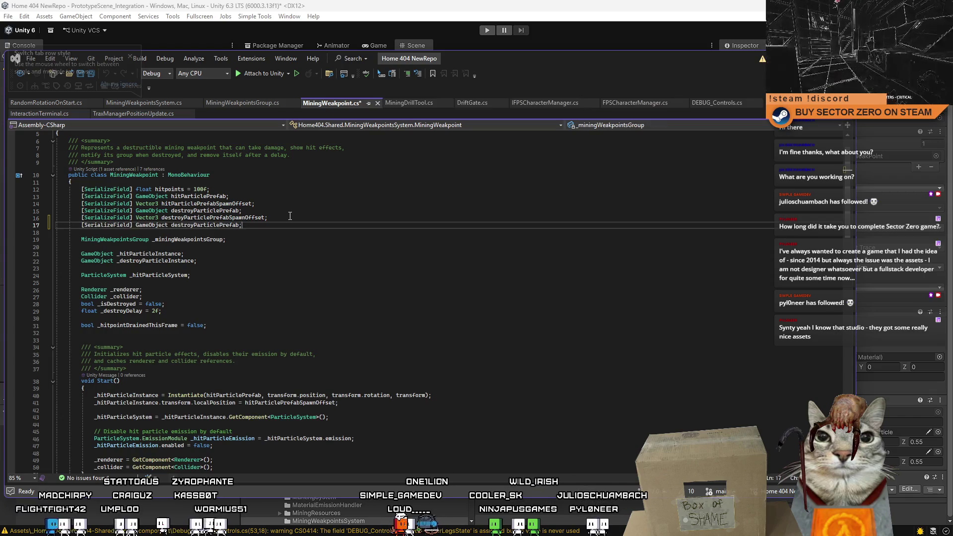
double_click(211, 226)
text(decalProjectorObjec)
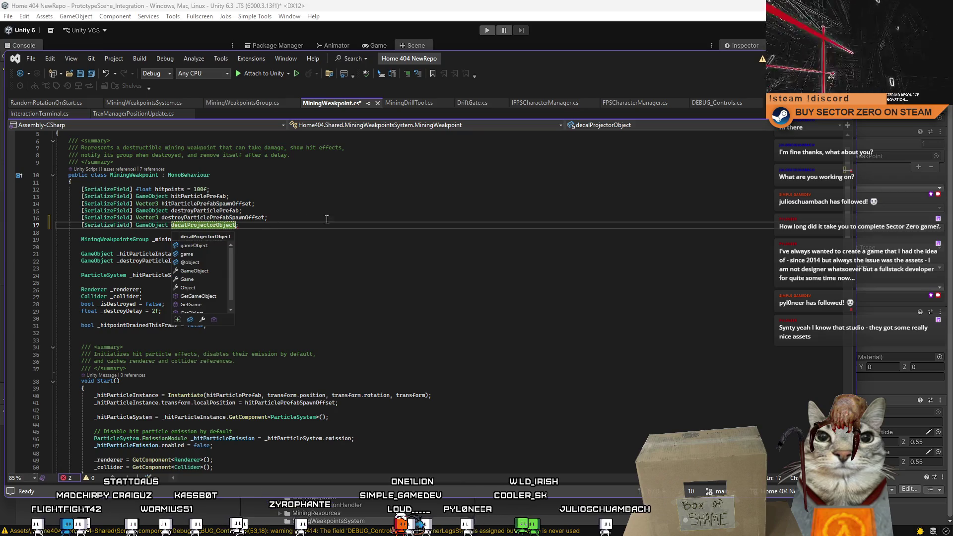
double_click(226, 225)
mouse_move(847, 193)
mouse_down()
mouse_move(847, 371)
mouse_move(847, 350)
mouse_up()
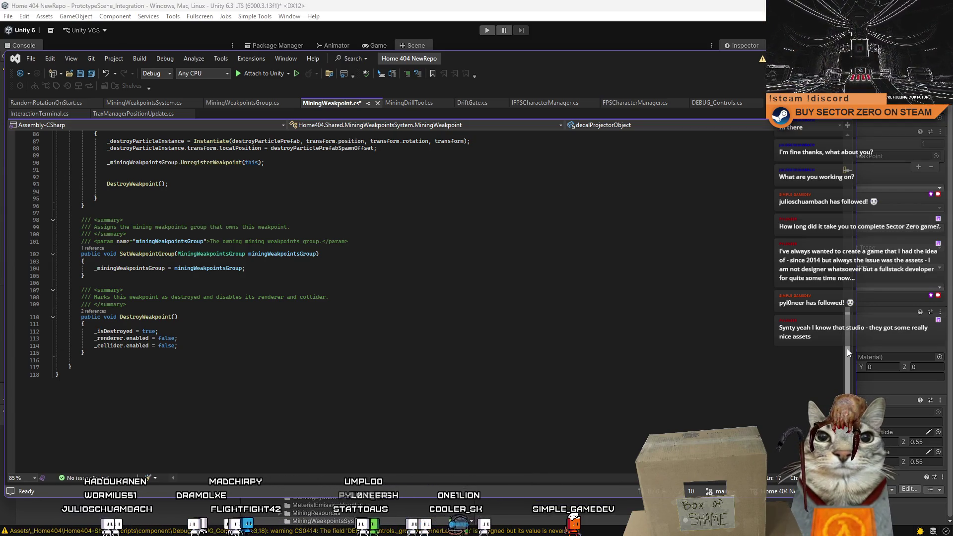
Add Destroy(decalProjectorObject); to DestroyWeakpoint, save the script, and return to Unity to recompile
click(274, 319)
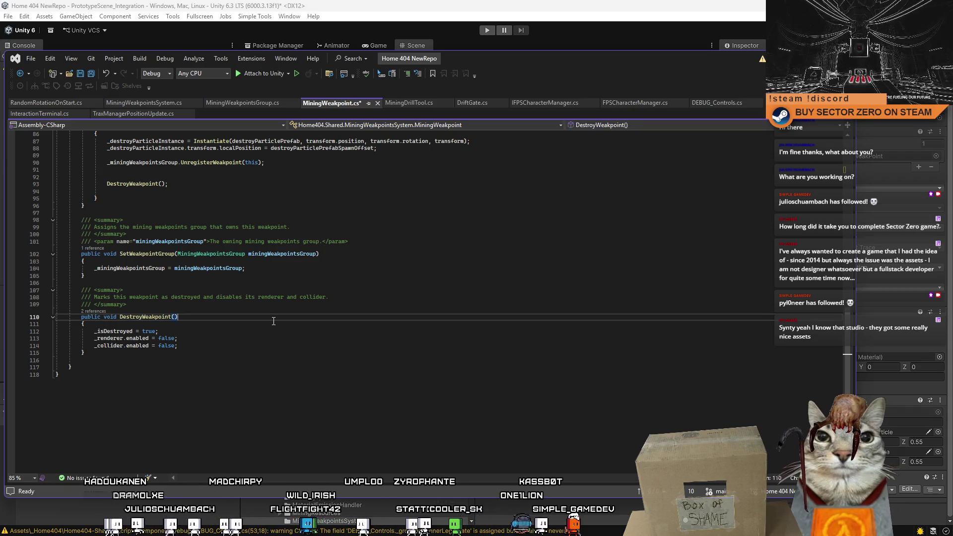
click(245, 337)
click(261, 345)
key(Return)
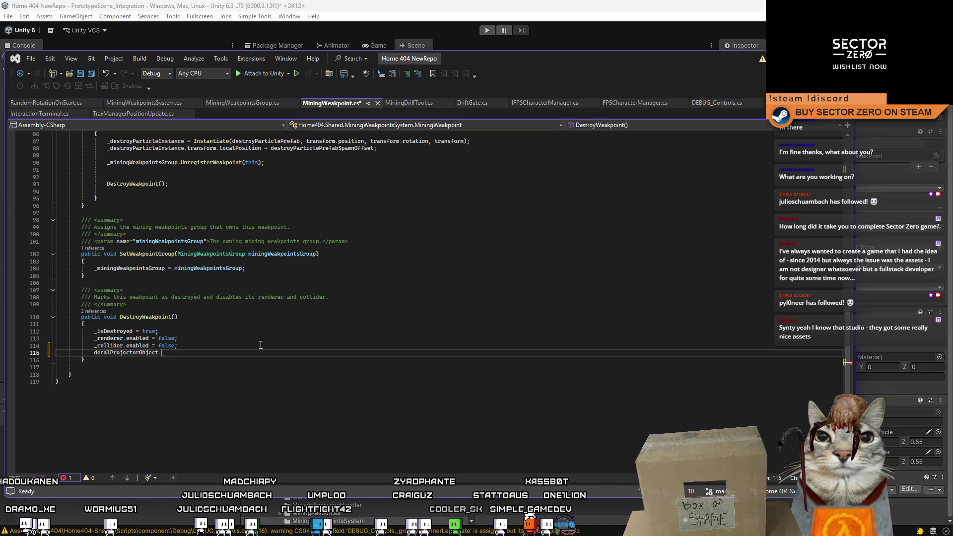
text(destroy()
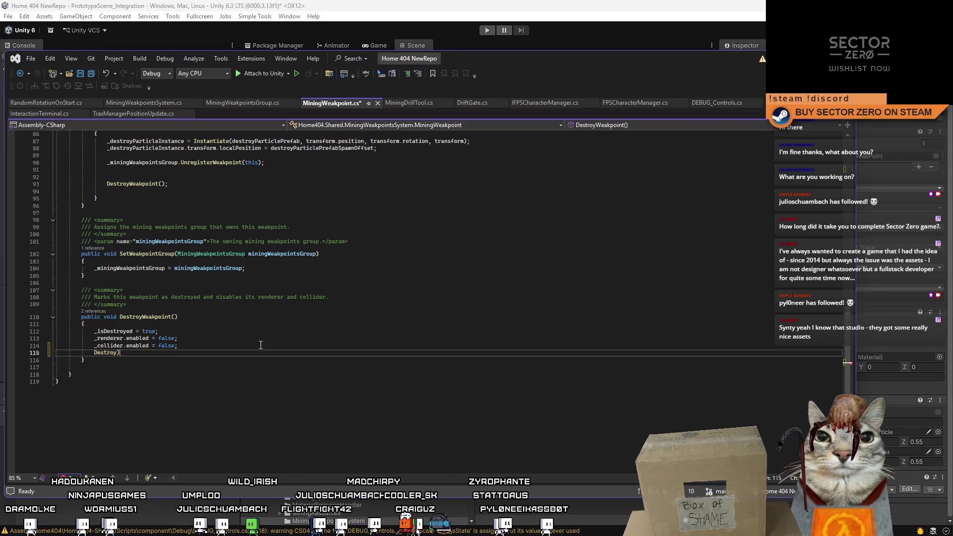
text(decalProjectorObject);)
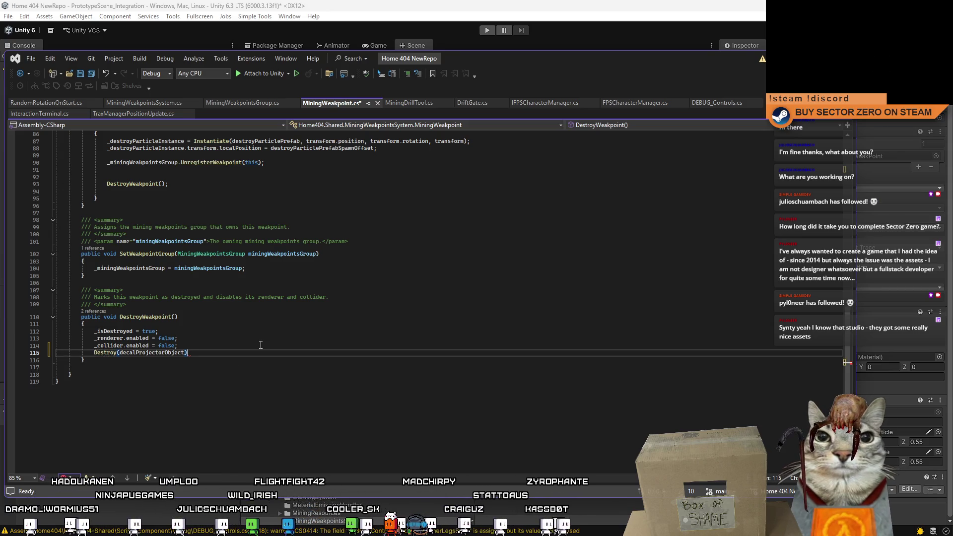
click(287, 382)
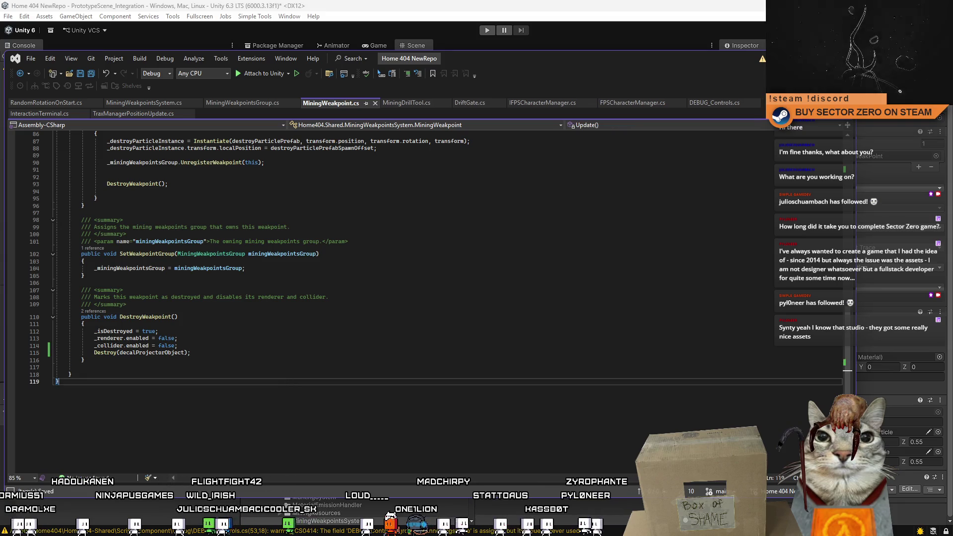
key(ctrl+s)
click(855, 348)
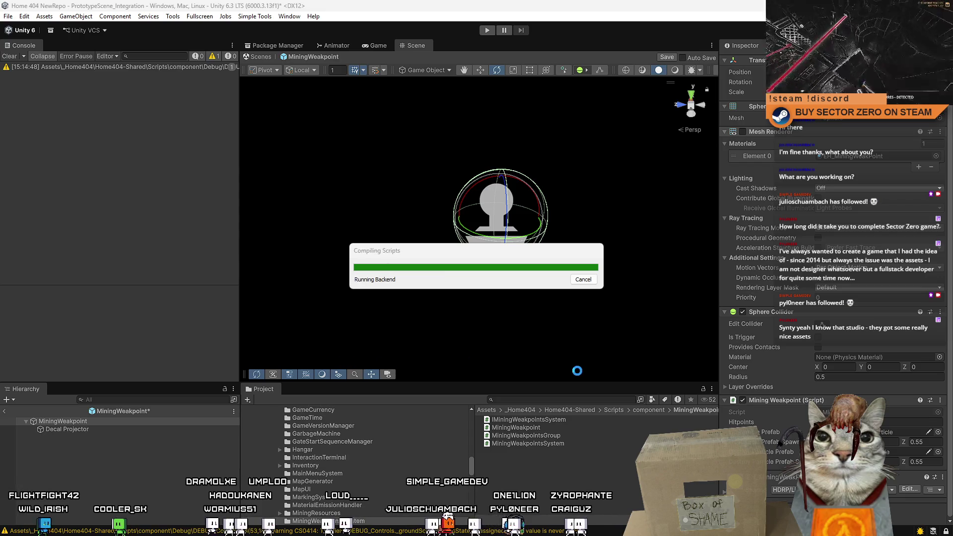
Assign the Decal Projector child to the script's Decal Projector Object field, save the prefab, and clear the console
click(96, 430)
click(104, 422)
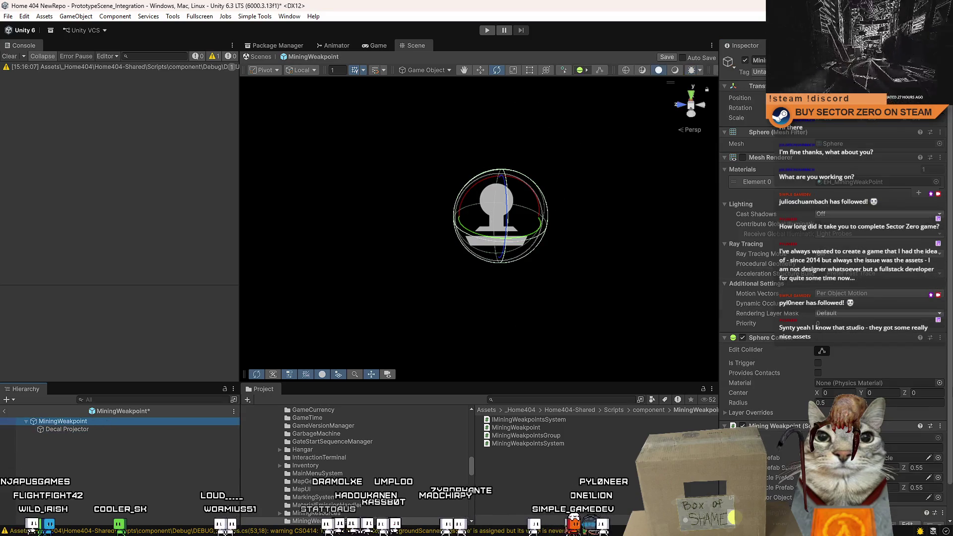
scroll(949, 282, down, 2)
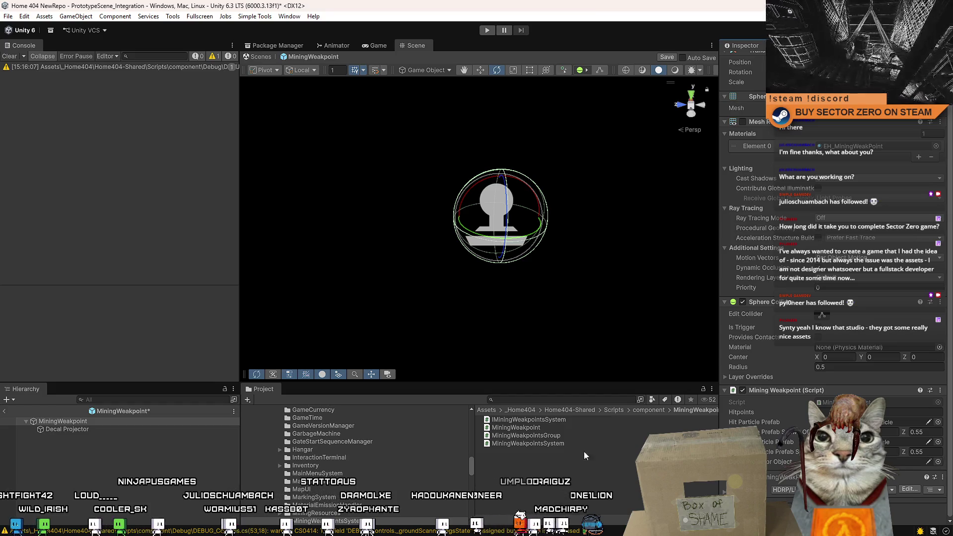
drag(65, 429, 791, 467)
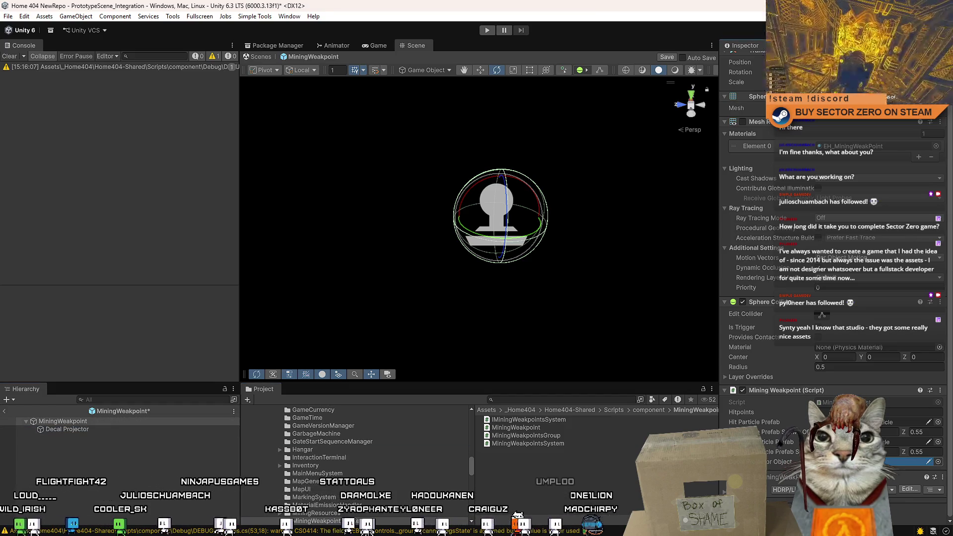
click(81, 467)
key(ctrl+s)
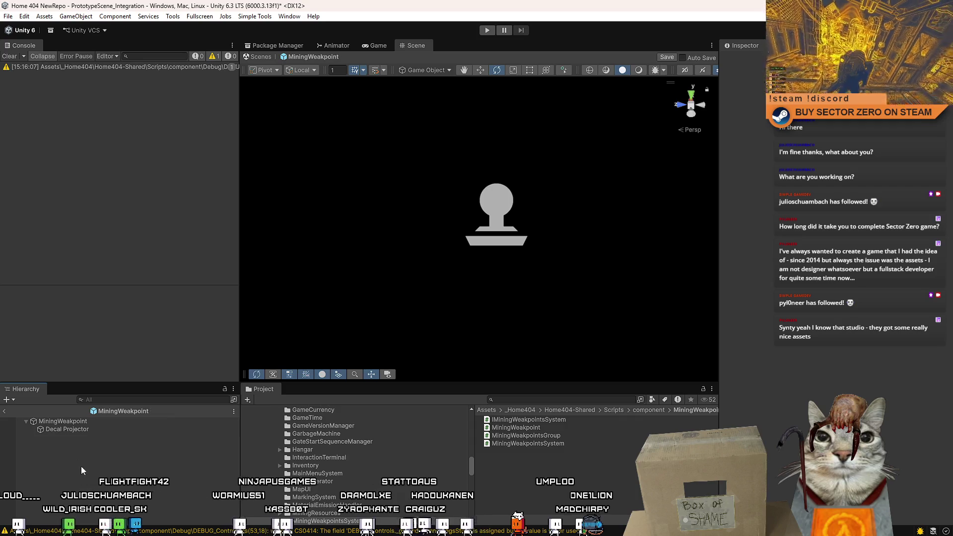
click(10, 56)
Start play mode, dismiss the main menu, and walk forward through the hangar to the rover
key(ctrl+p)
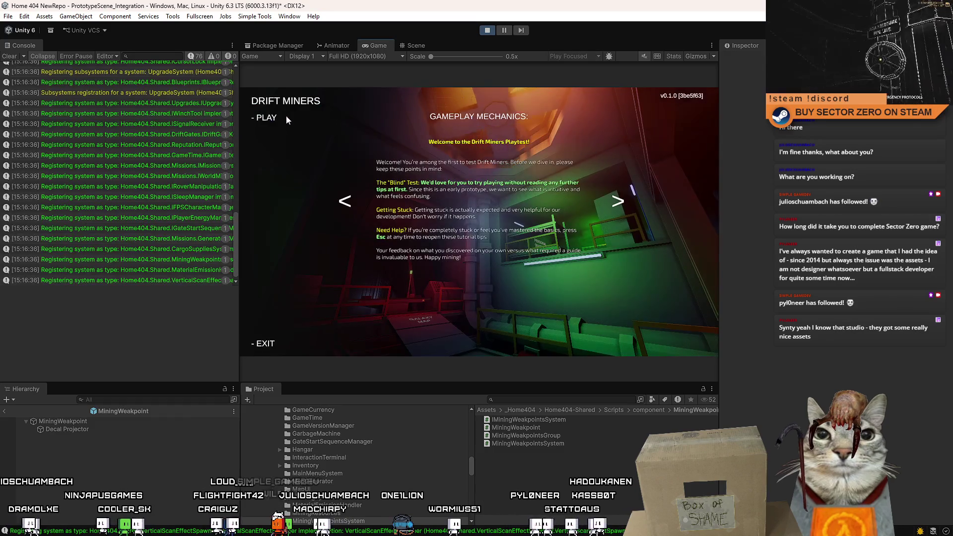
click(287, 119)
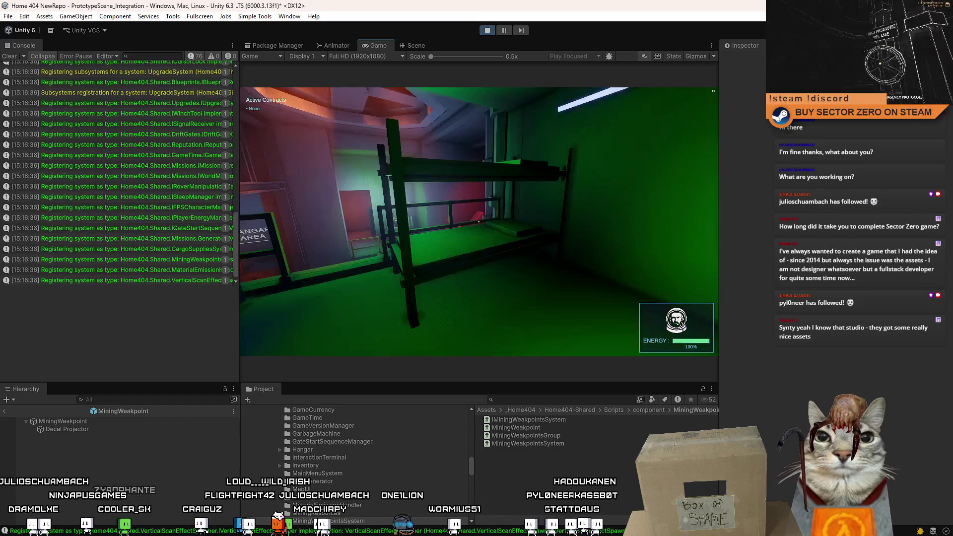
key(w)
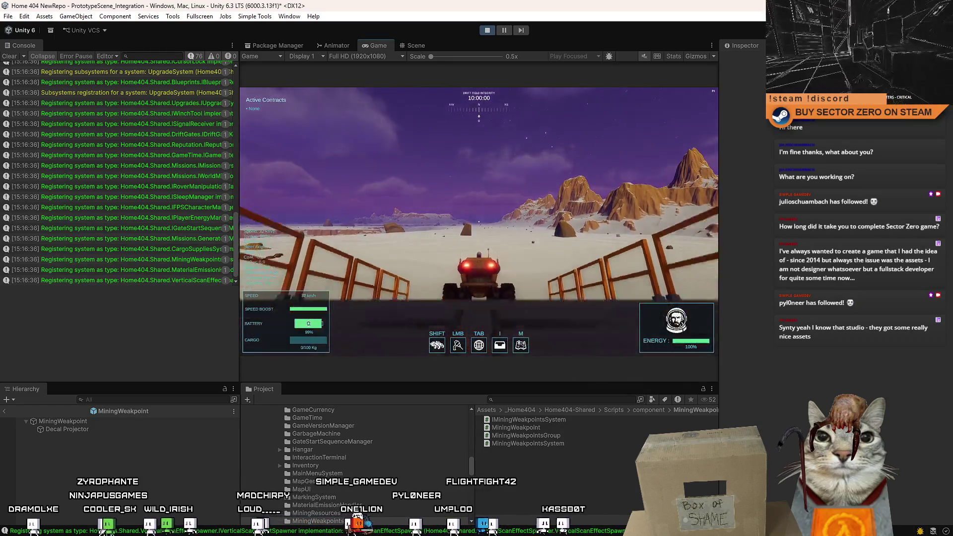
Stop the rover, leave prefab editing, and search the Project for 'example'
key(a)
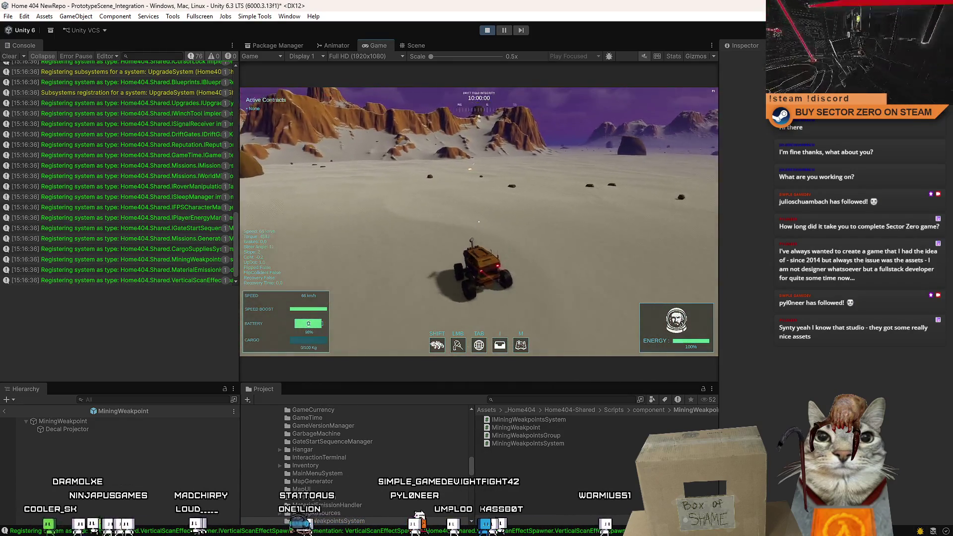
key(s)
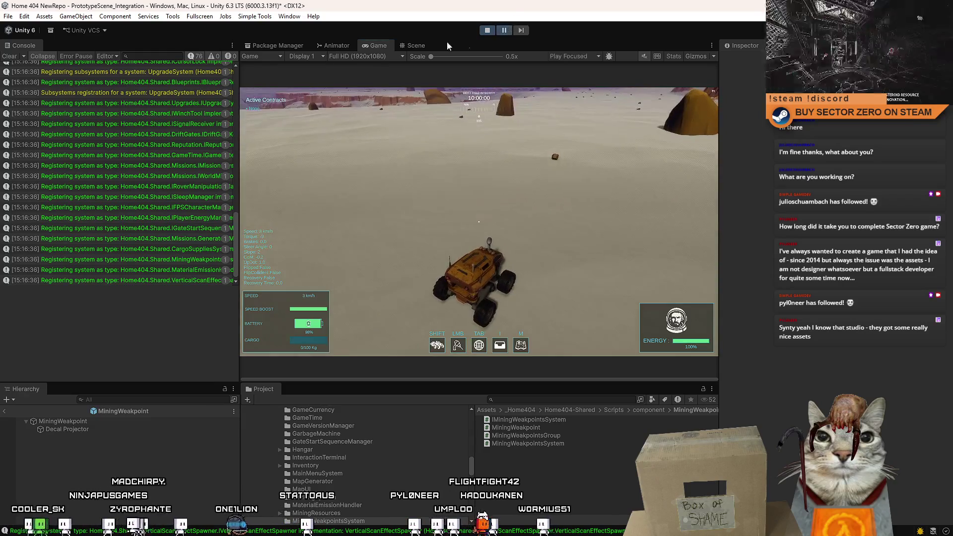
click(416, 45)
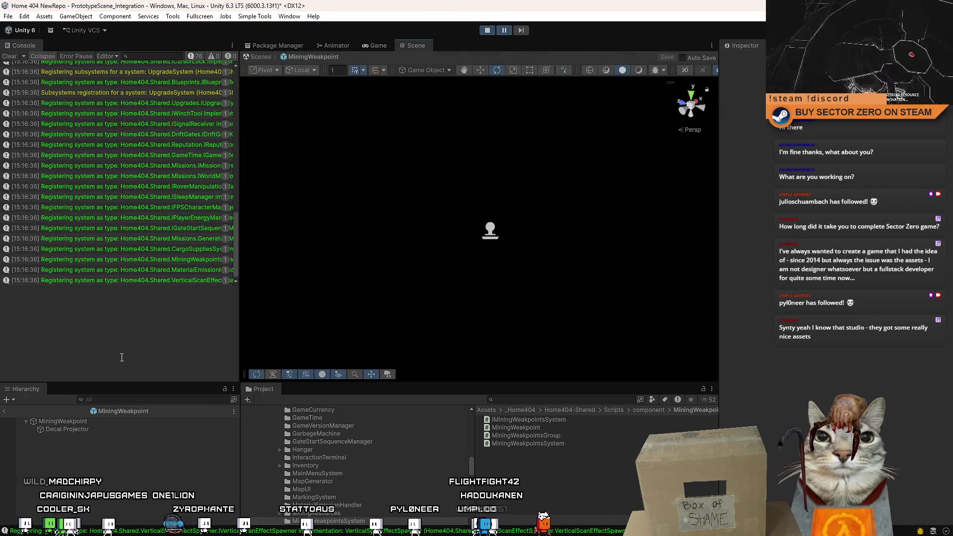
click(263, 56)
click(545, 400)
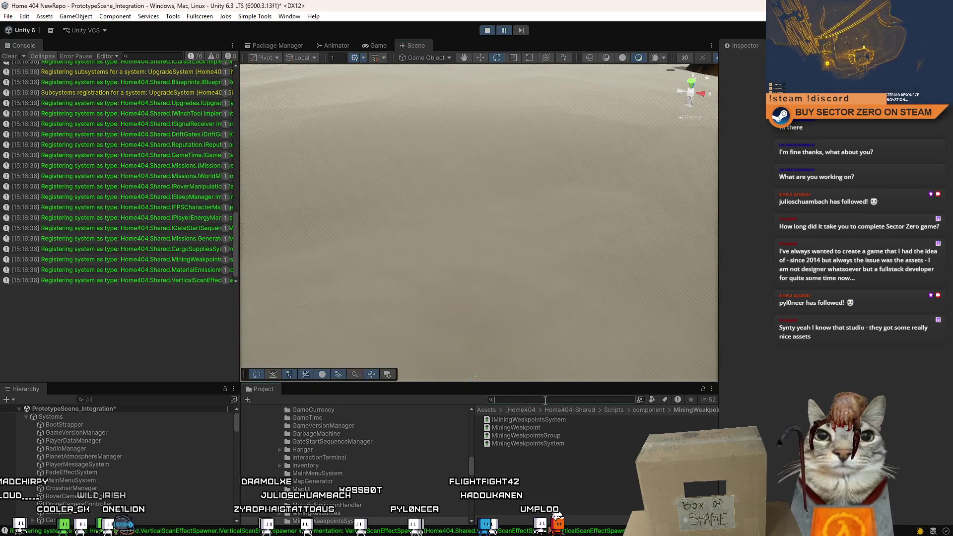
text(example)
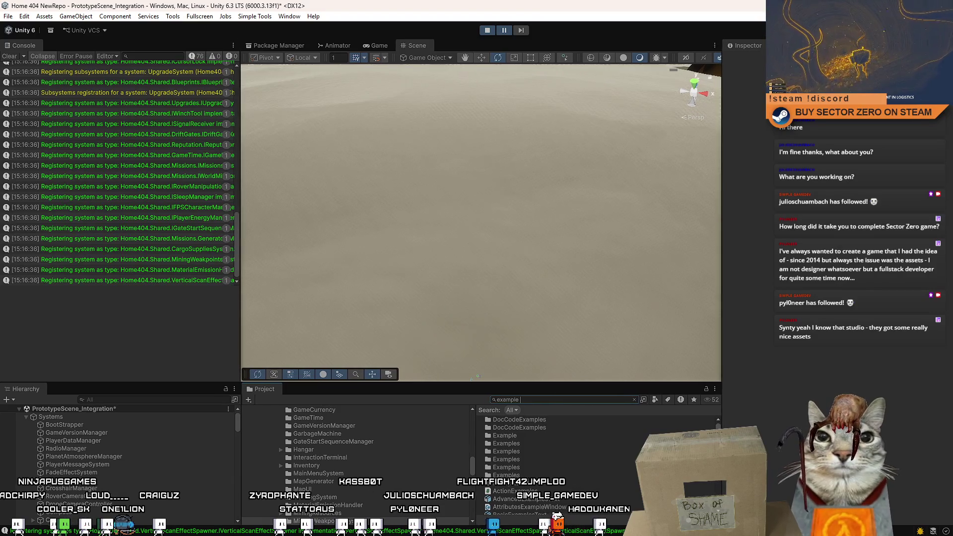
Place the cube resource prefab in the Scene beside the rover
mouse_move(318, 258)
mouse_down()
mouse_move(305, 263)
mouse_move(431, 302)
mouse_up()
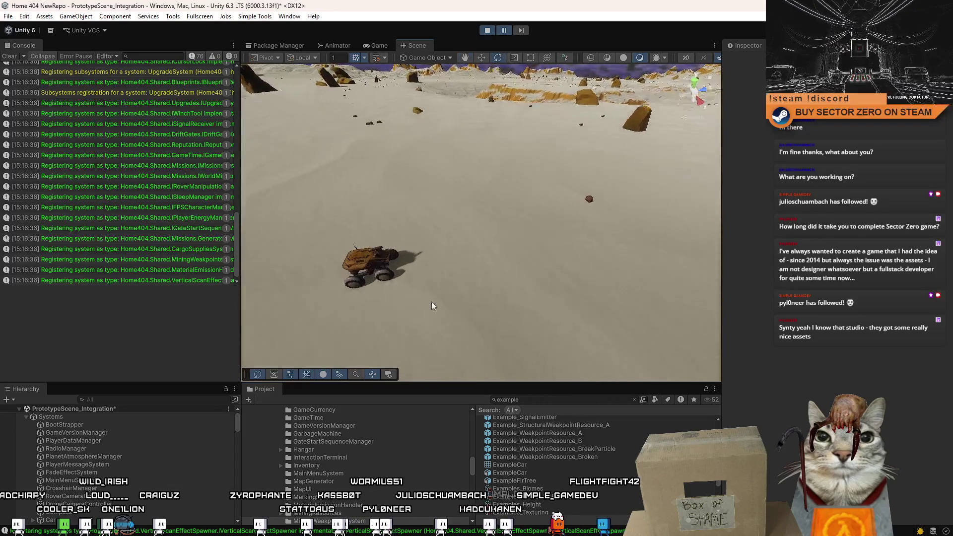
click(490, 265)
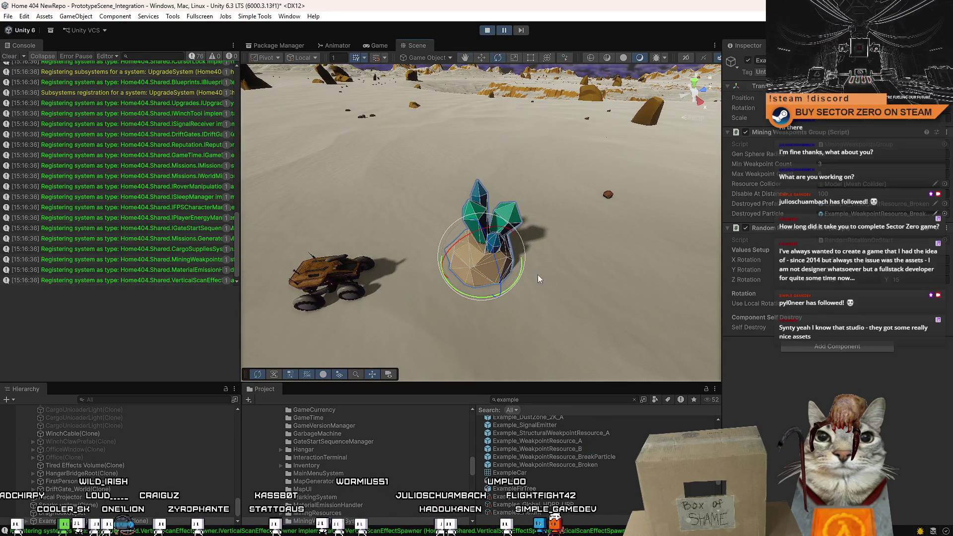
key(f)
drag(581, 441, 468, 241)
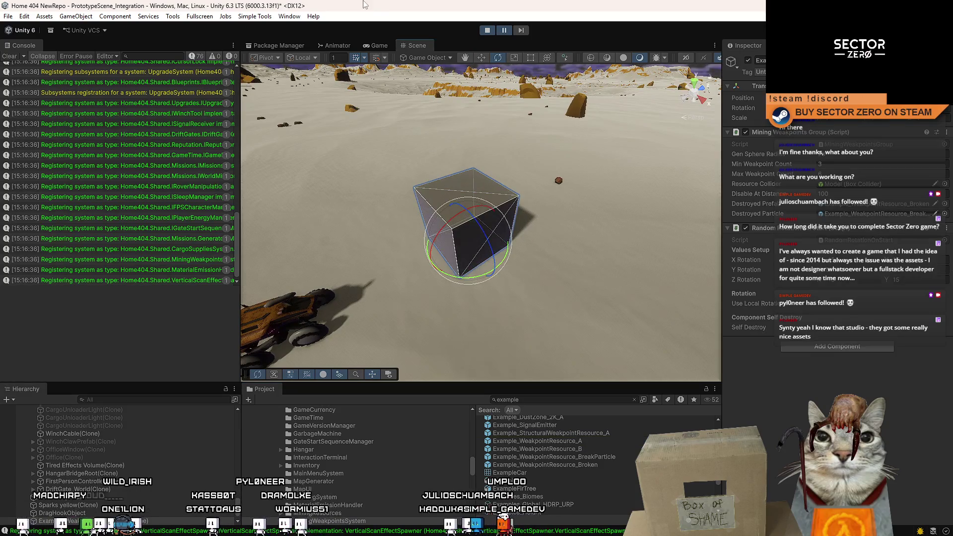
Resume the game, mine the cube until weakpoint decals appear, and go fullscreen with F10
click(387, 45)
click(506, 31)
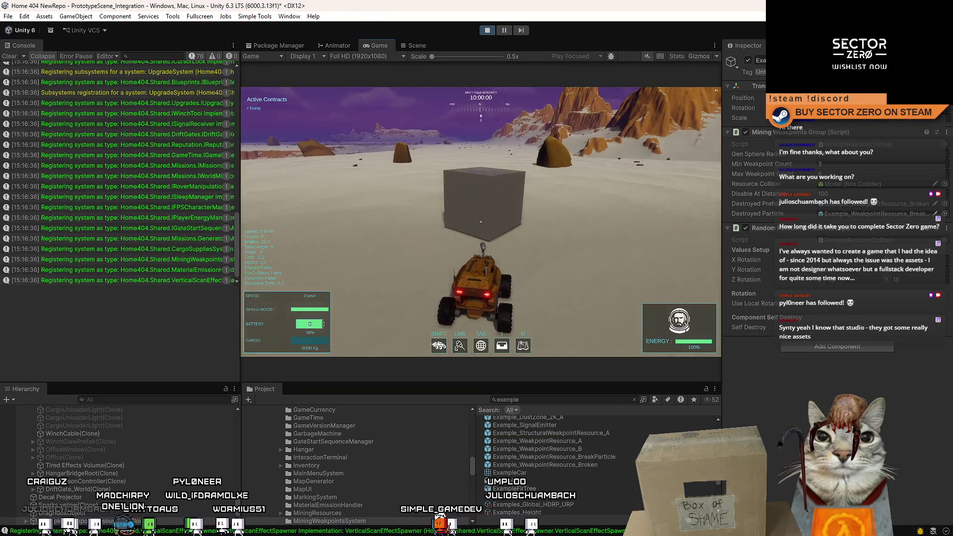
click(480, 222)
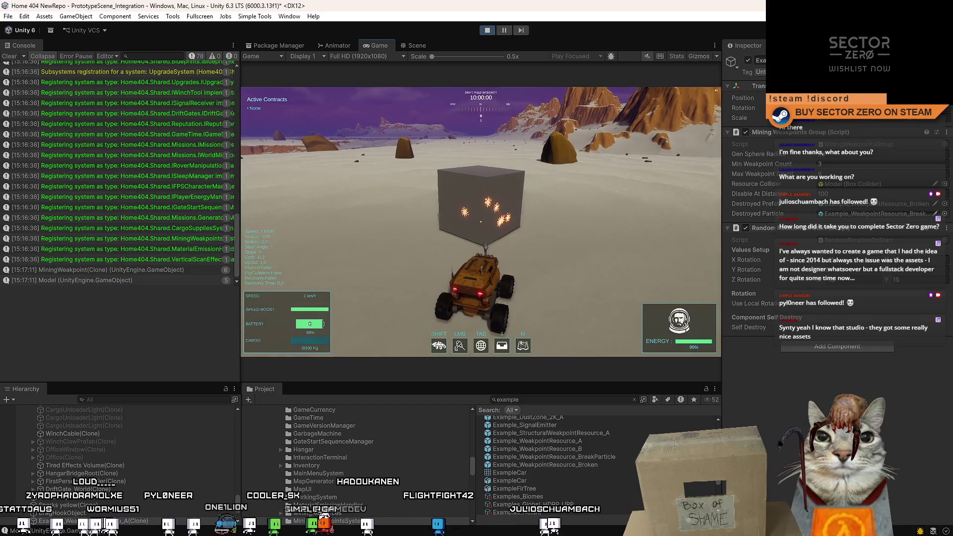
key(F10)
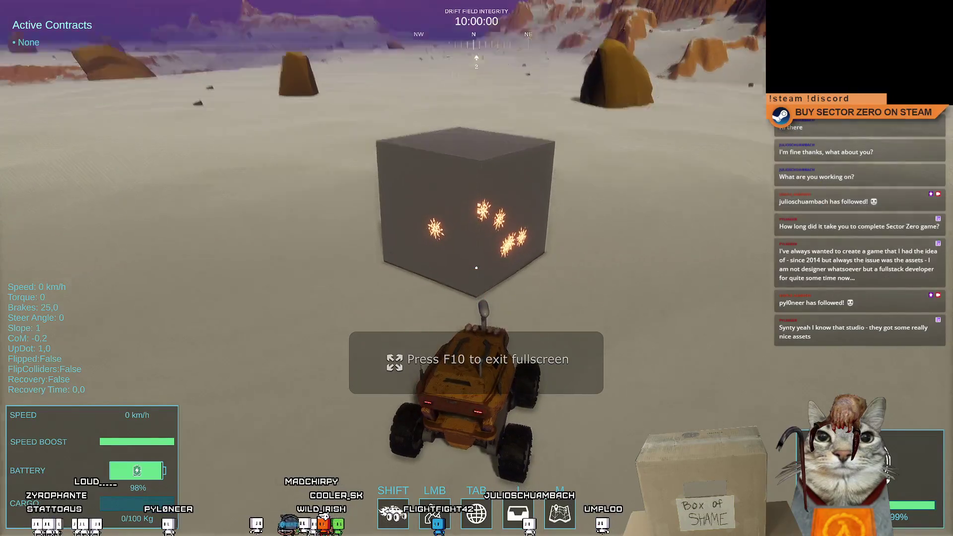
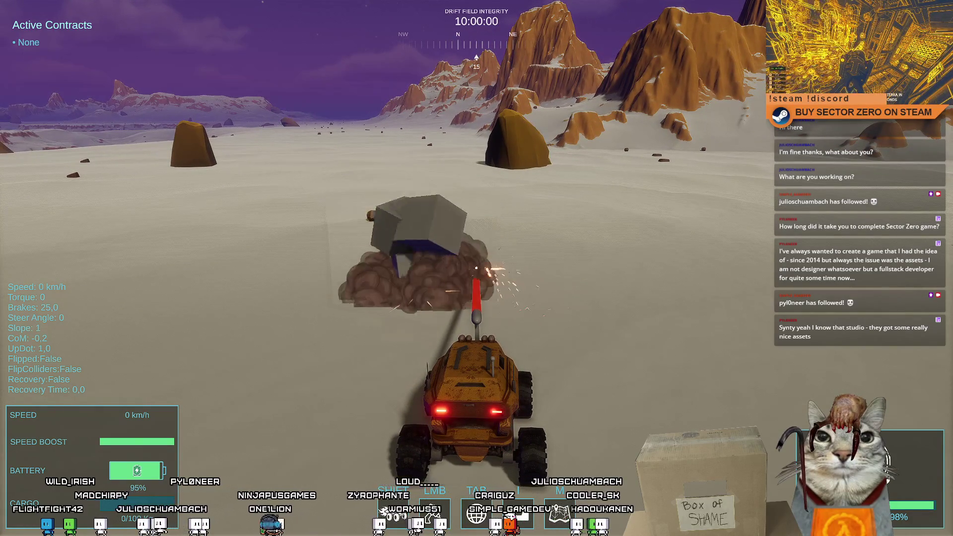
Leave fullscreen play and drop the Example_WeakpointResource prefab into the Scene beside the rover
key(w)
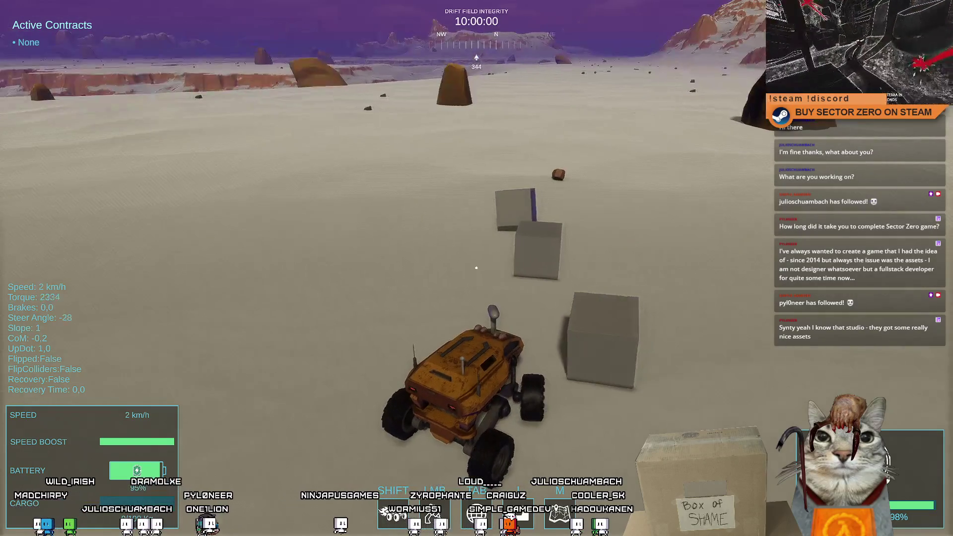
key(Escape)
key(Escape)
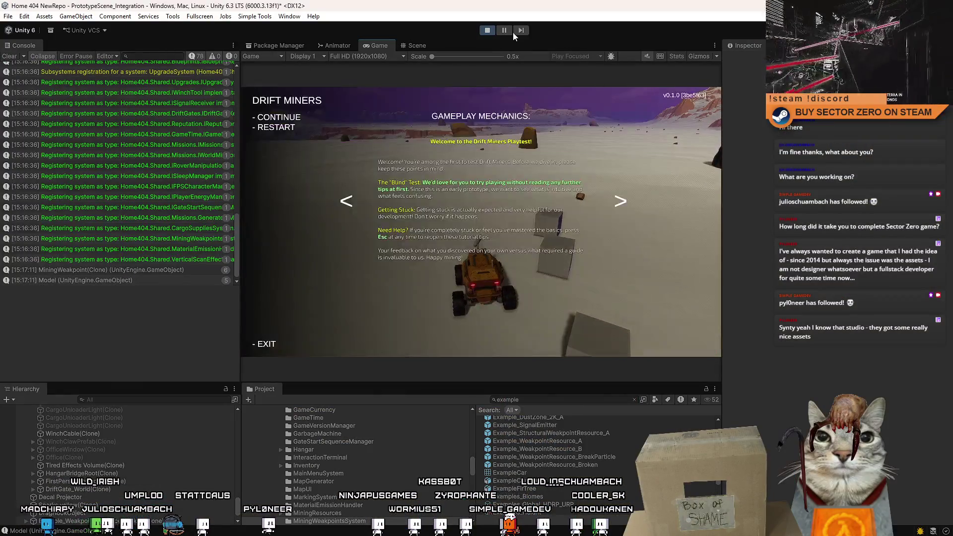
key(Escape)
key(Escape)
key(Escape)
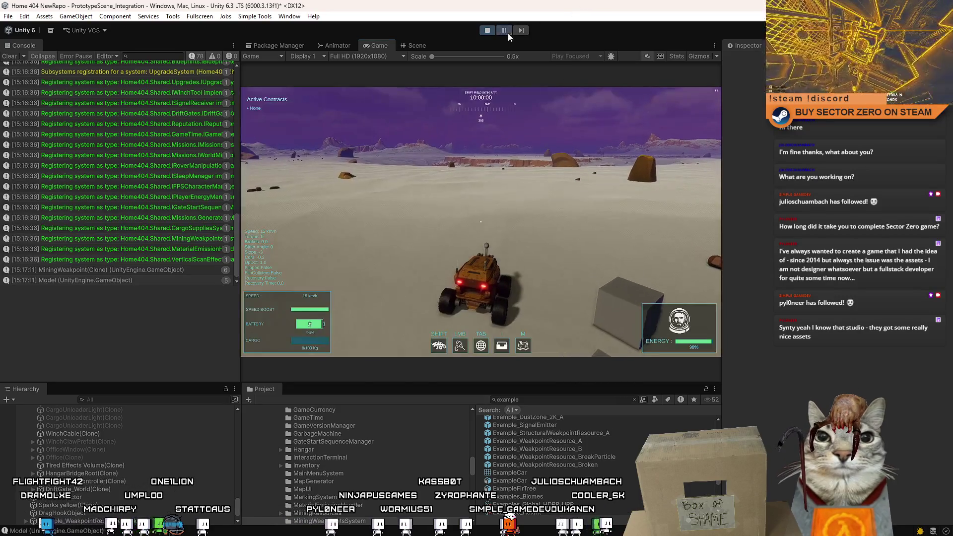
click(417, 46)
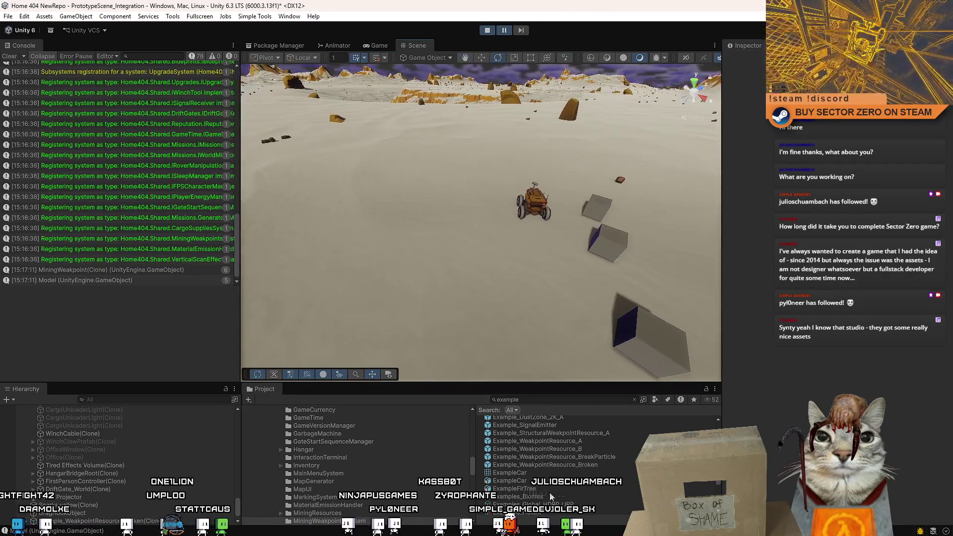
drag(577, 449, 395, 241)
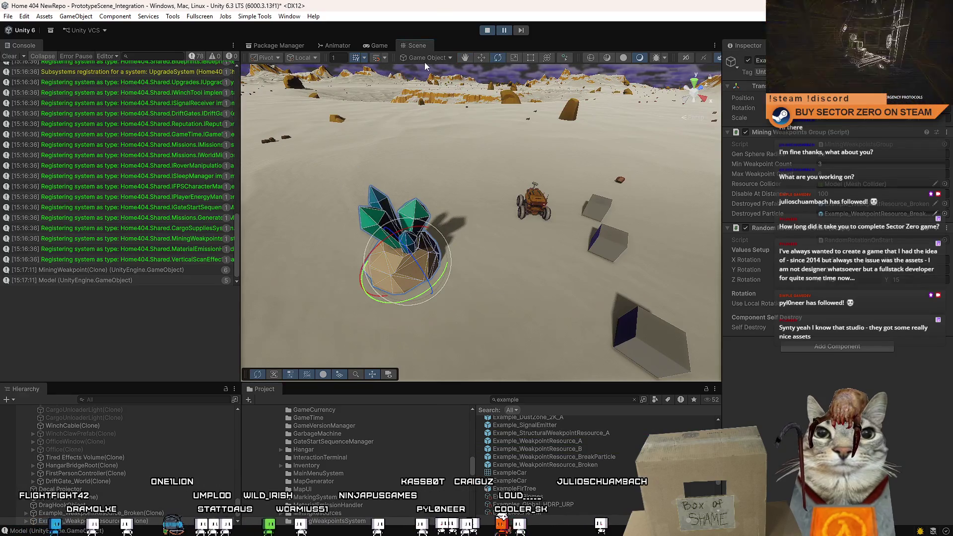
Drive the rover with WASD up to the crystal and fire the mining laser into its weakpoint
click(388, 46)
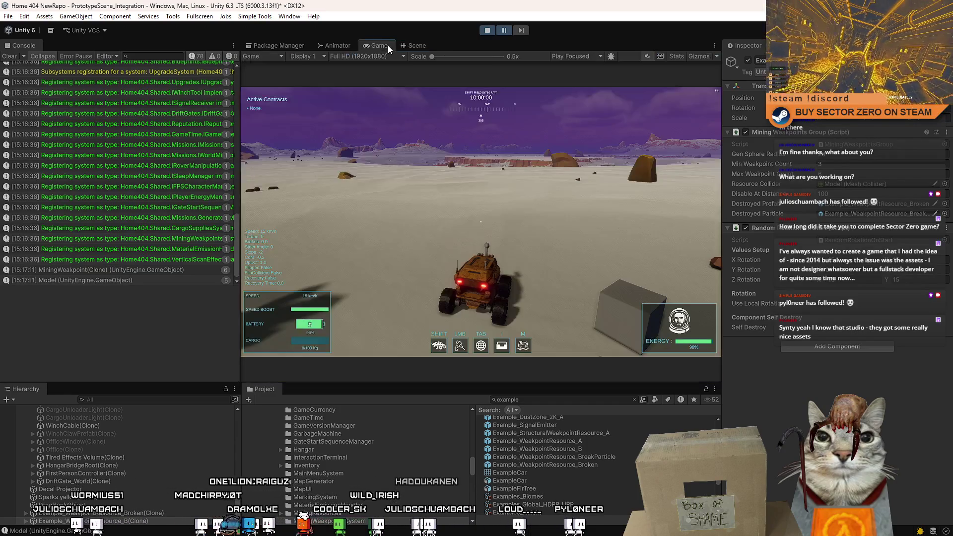
click(543, 135)
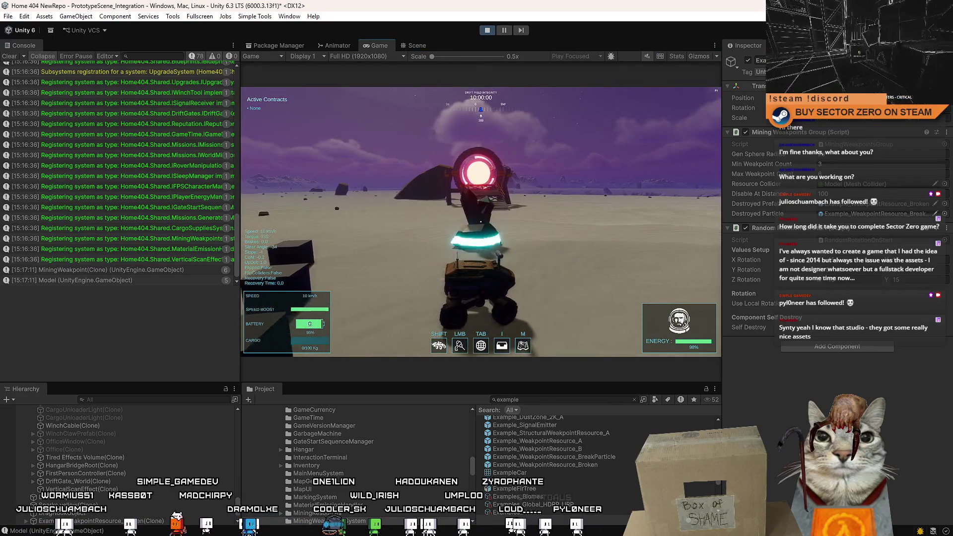
key(w)
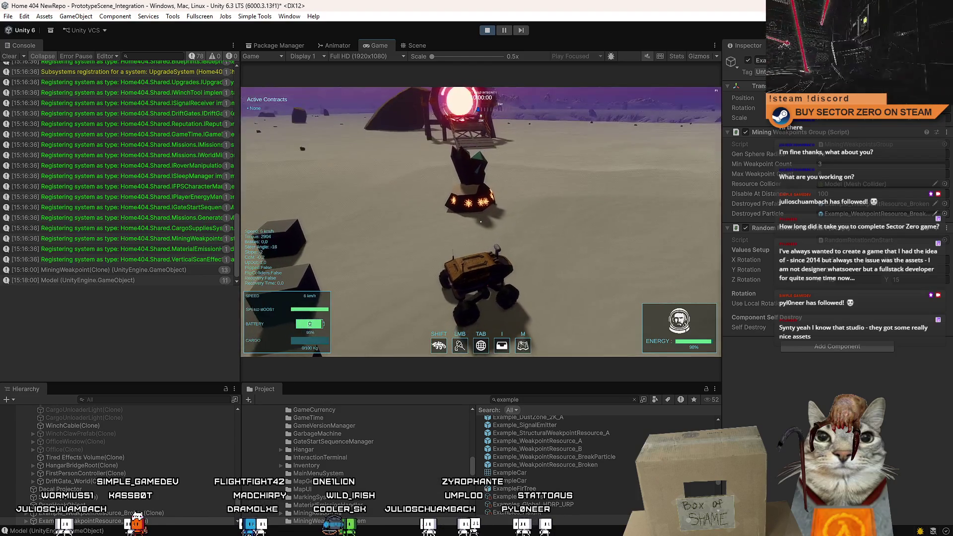
key(s)
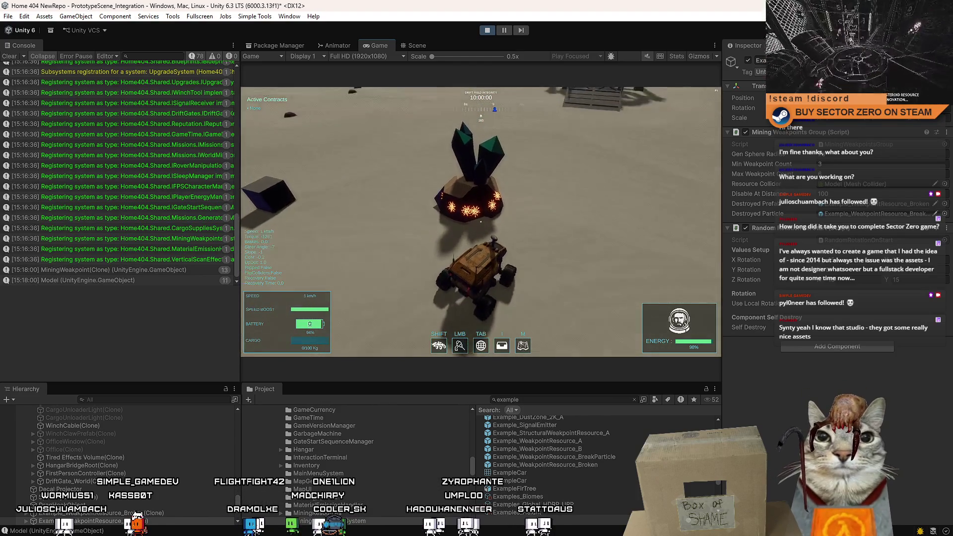
key(s)
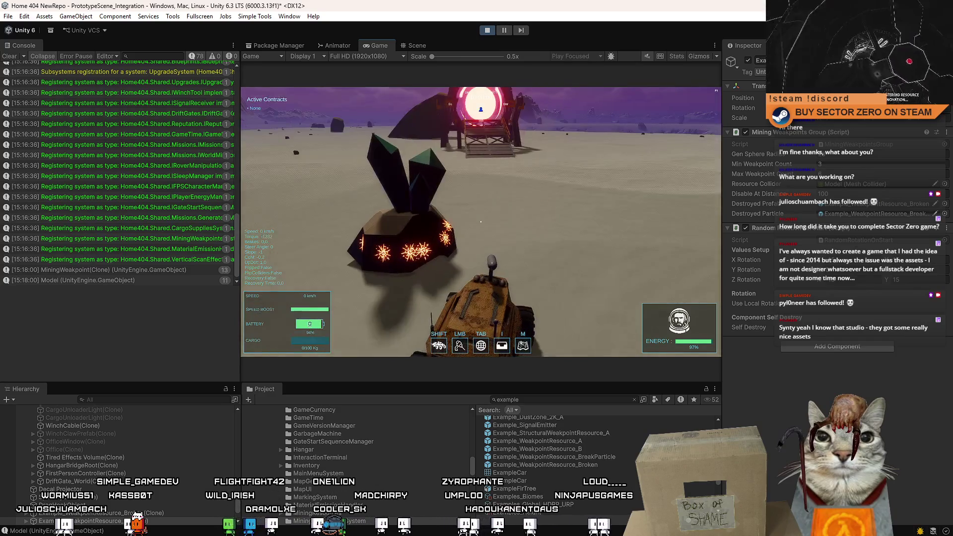
key(w)
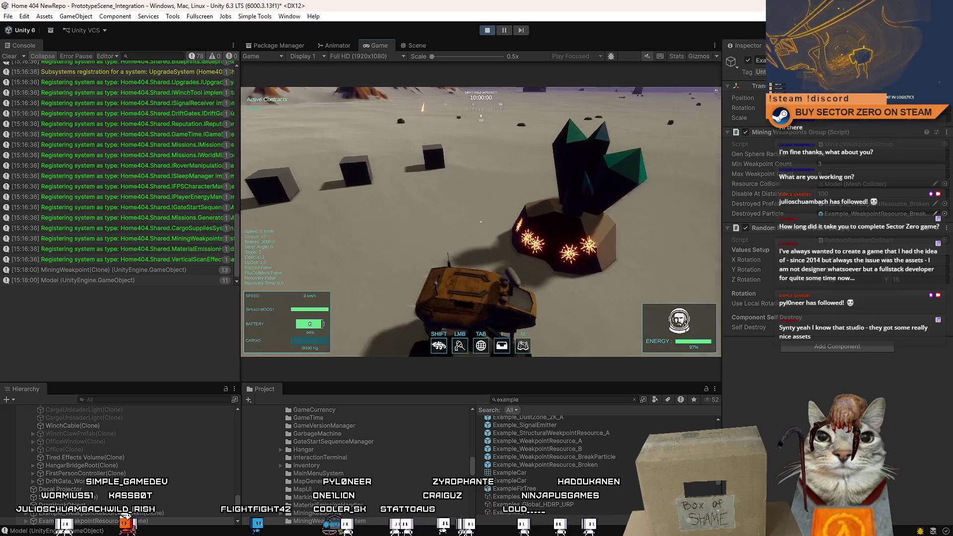
key(s)
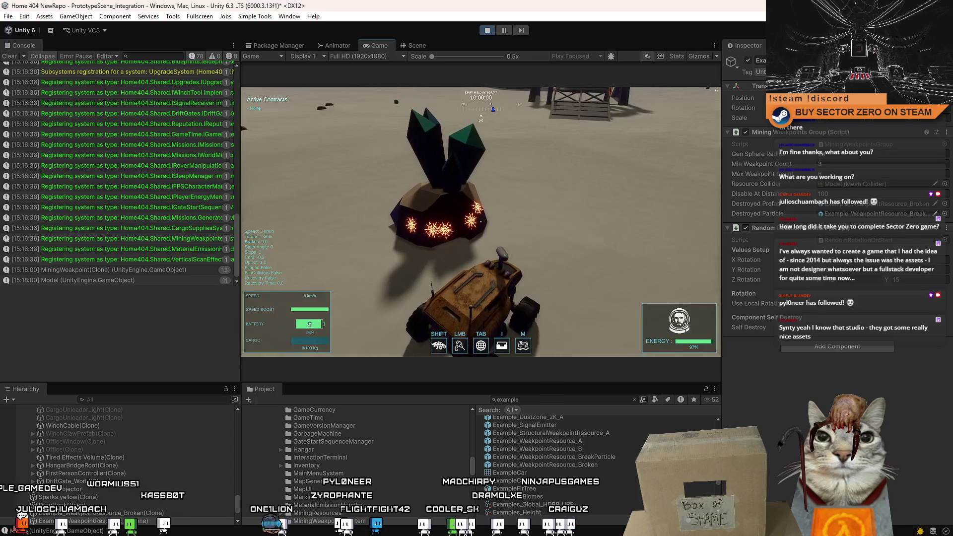
click(481, 222)
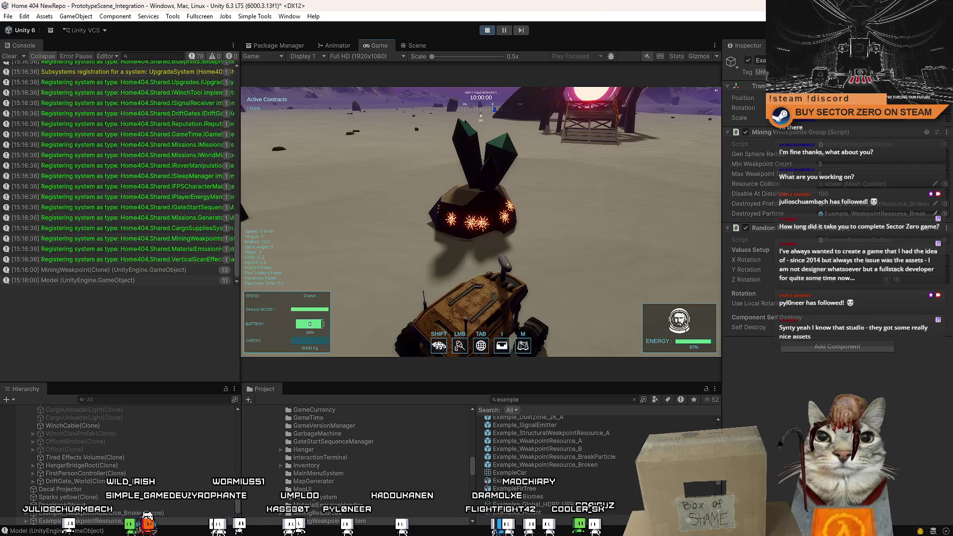
key(Escape)
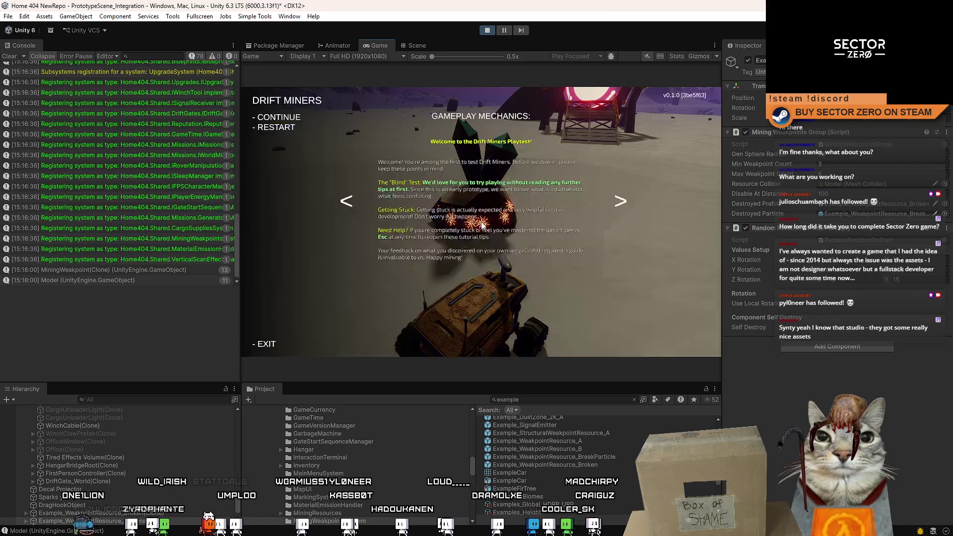
Search the Project for the MiningWeakpoint prefab and review its Inspector components
click(574, 400)
text(weakpo)
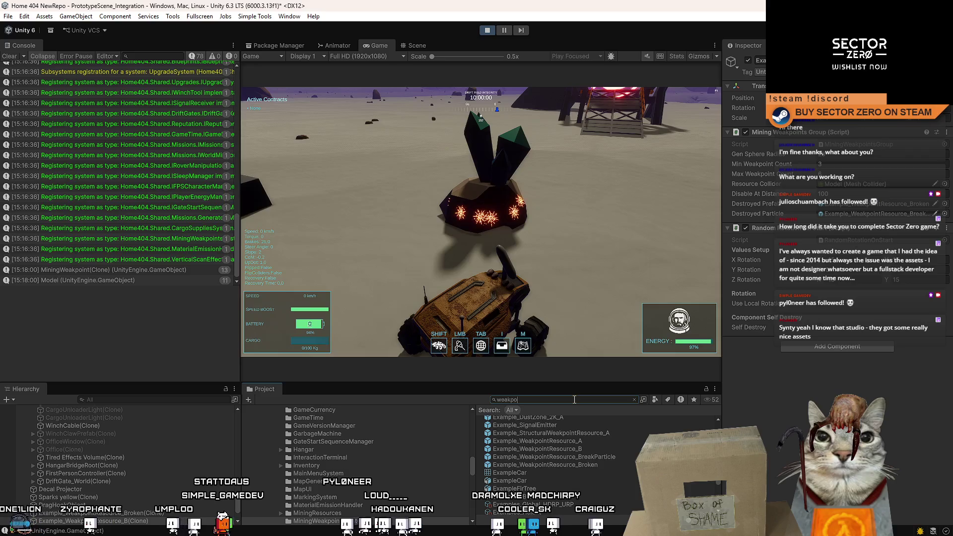
text(i)
click(556, 446)
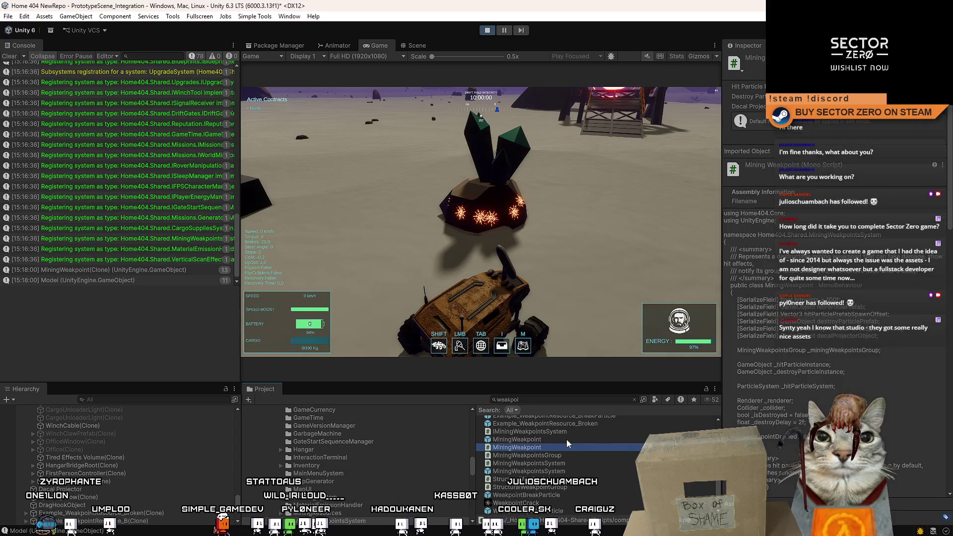
click(567, 439)
scroll(844, 223, down, 5)
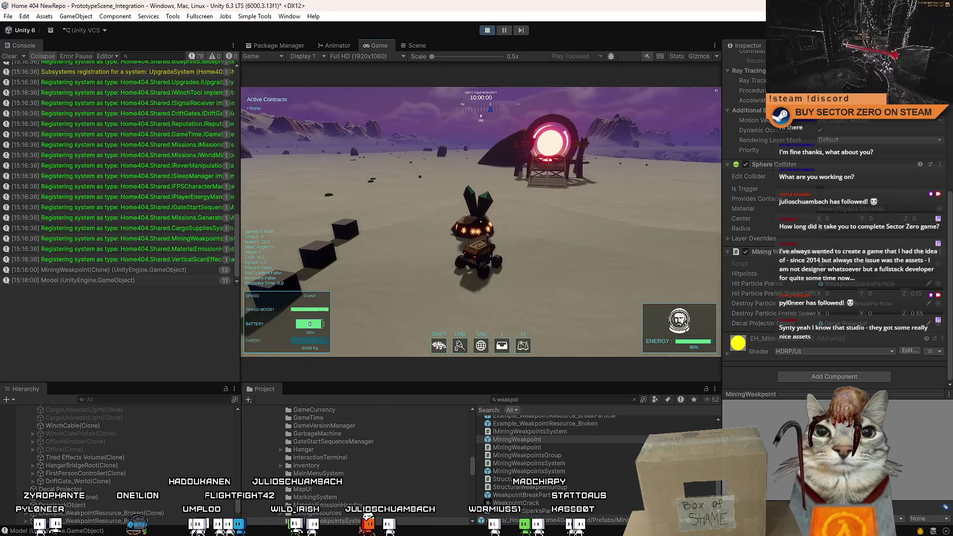
Drive the rover back alongside the crystal rock to mine it again
key(w)
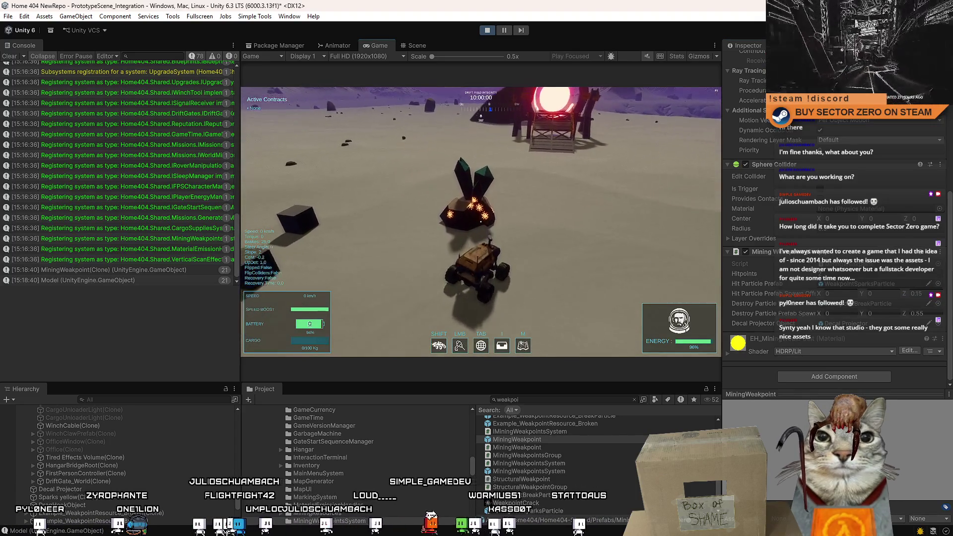
key(d)
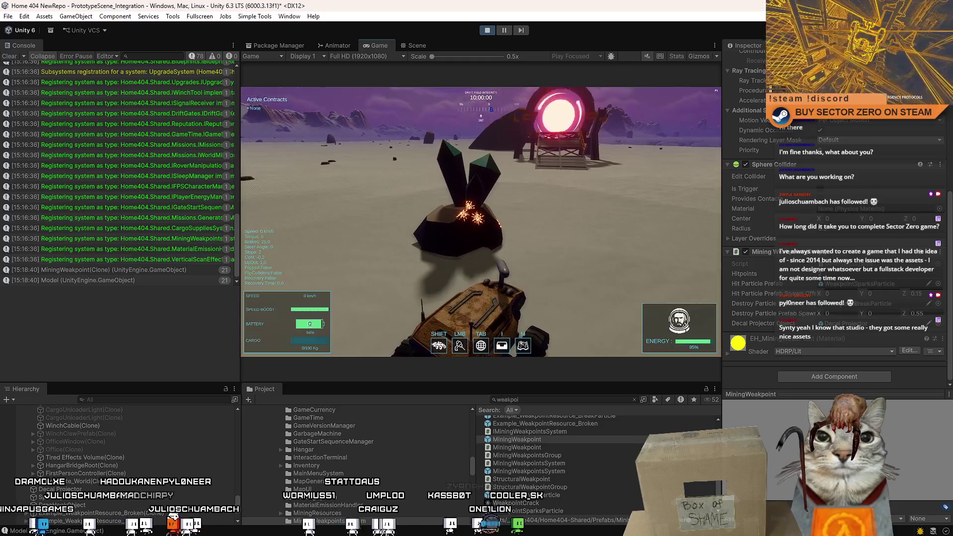
key(Escape)
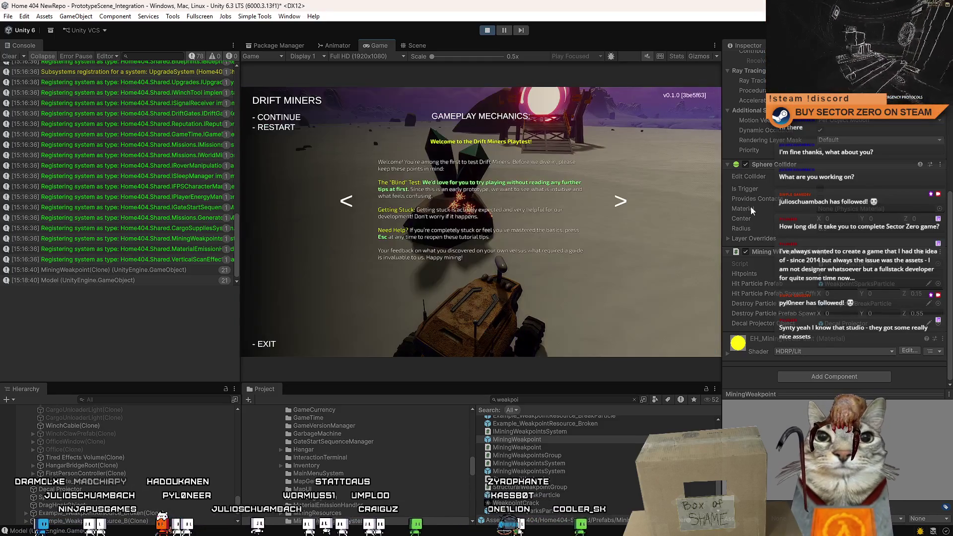
key(Escape)
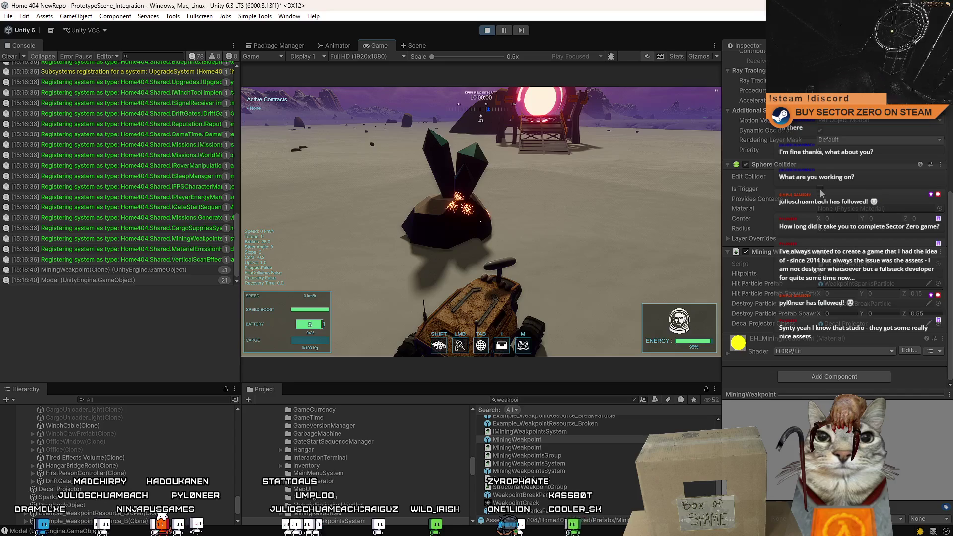
click(552, 242)
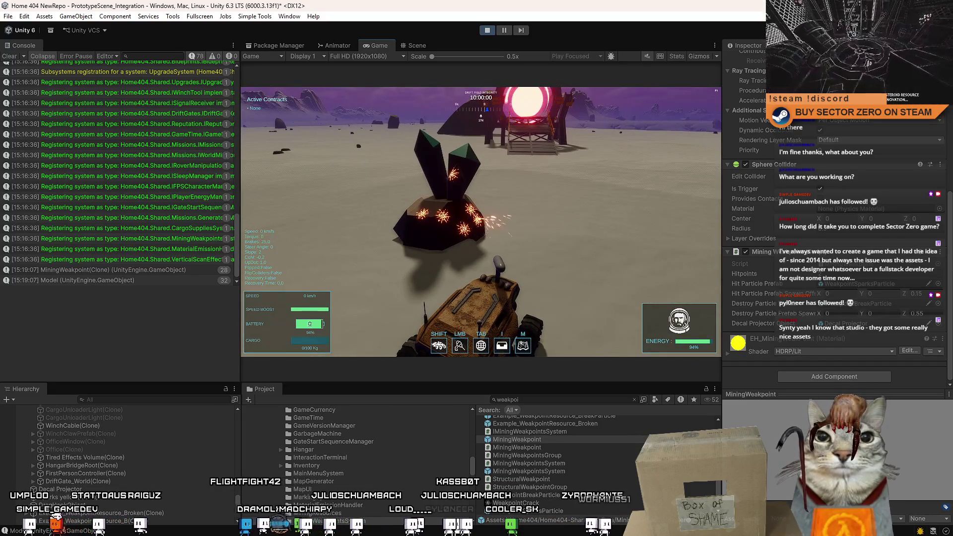
key(w)
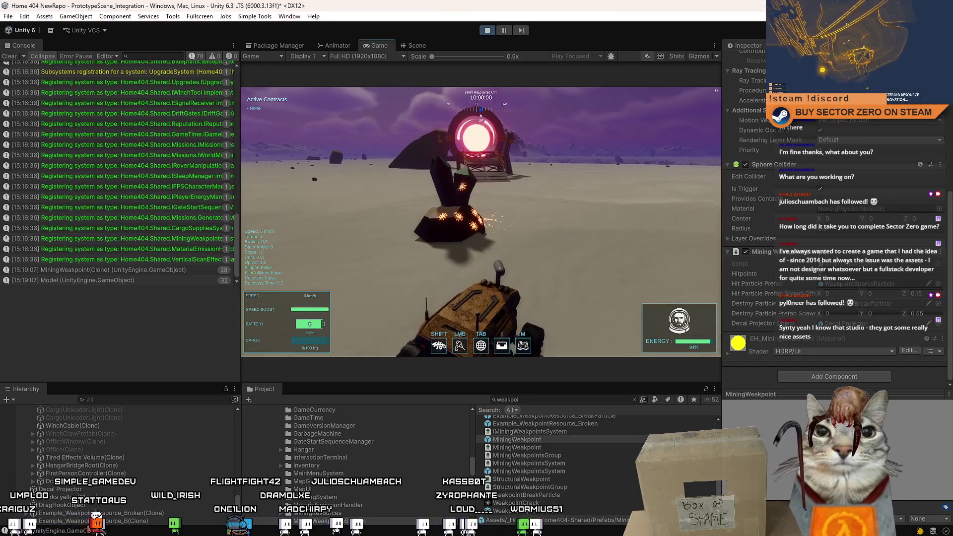
key(Escape)
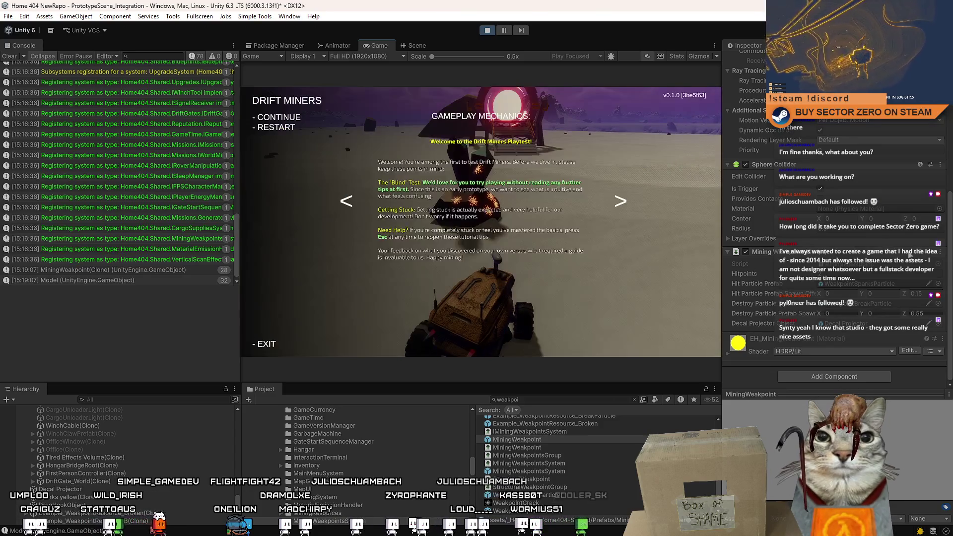
key(Escape)
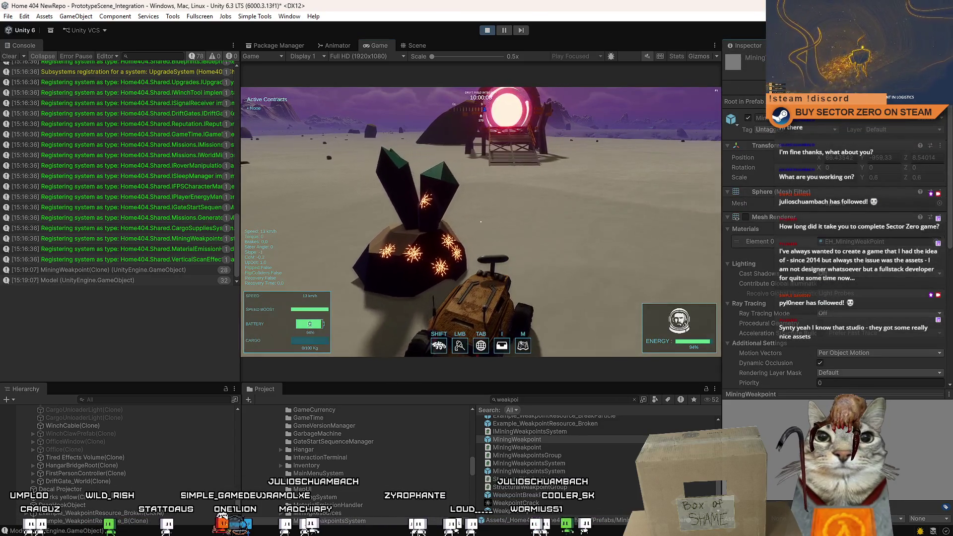
Set the MiningWeakpoint decal projector size to 0.7 by 0.7, then resume driving the rover
click(94, 429)
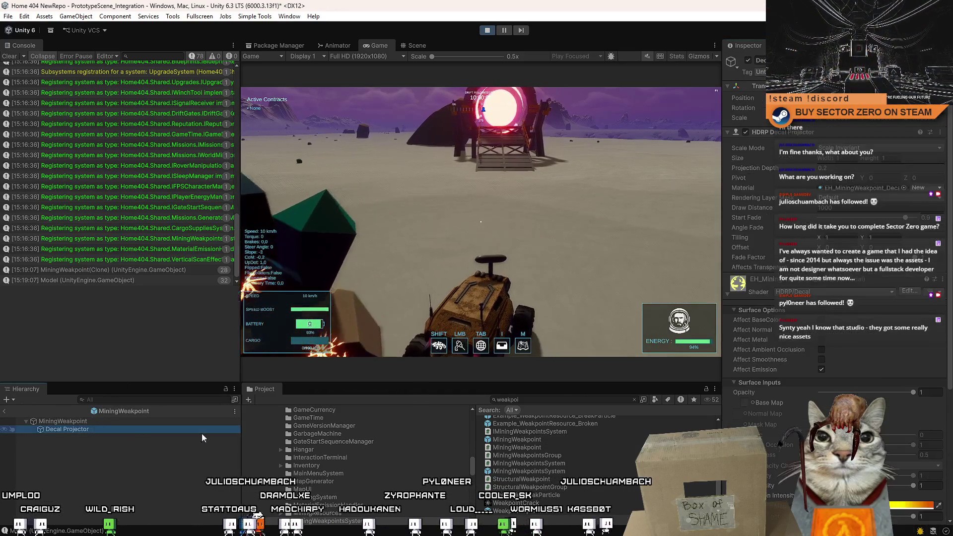
click(853, 160)
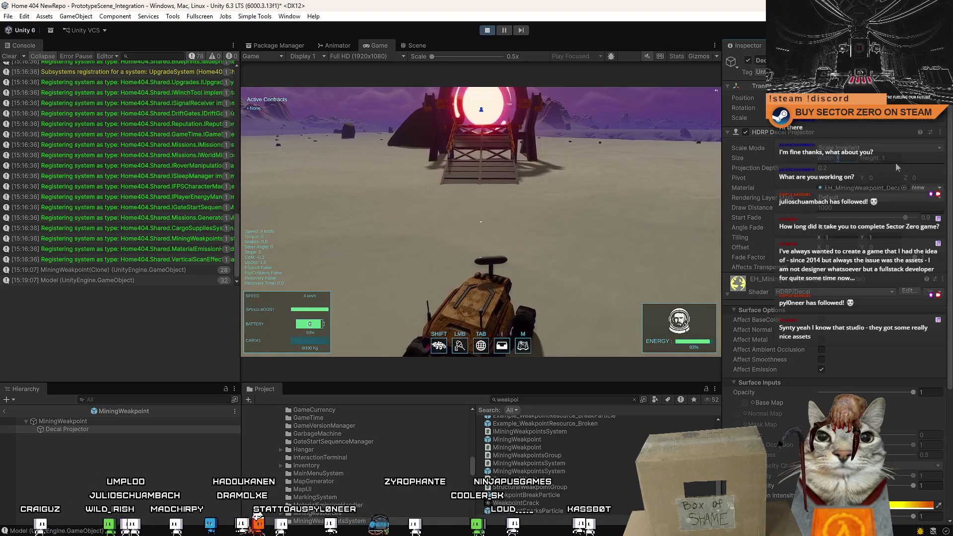
text(0.7)
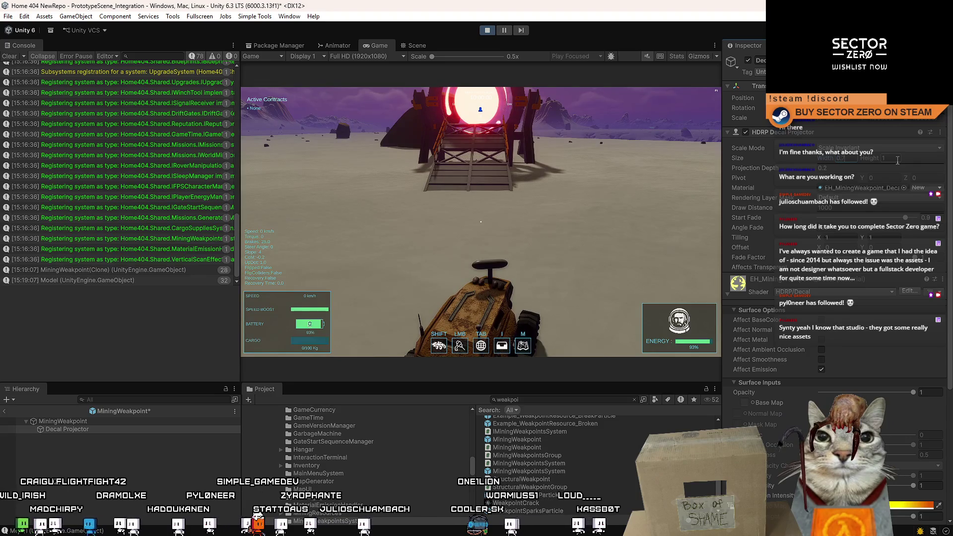
click(898, 159)
text(0.7)
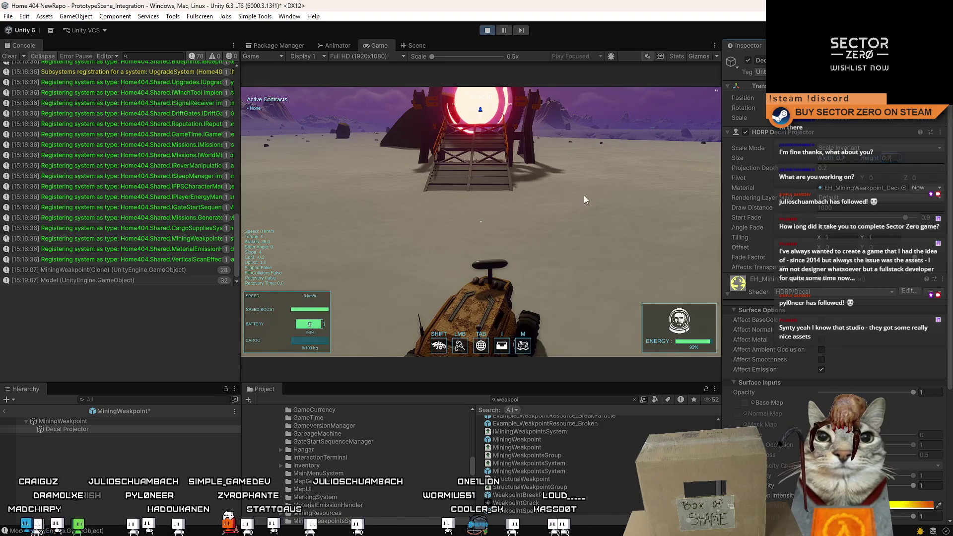
click(585, 199)
key(w)
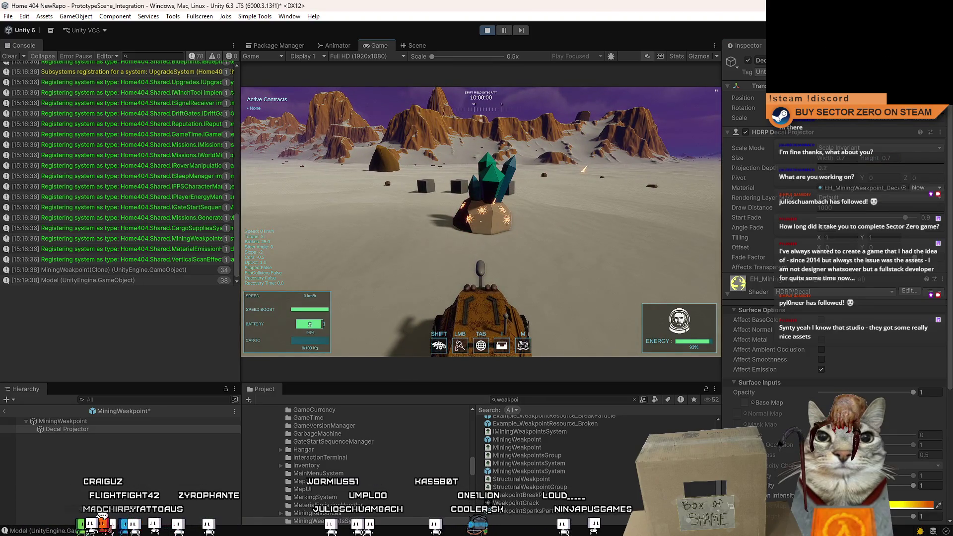
Drive the rover toward the crystal rock in fullscreen Game view to inspect its spark hit decals
click(481, 226)
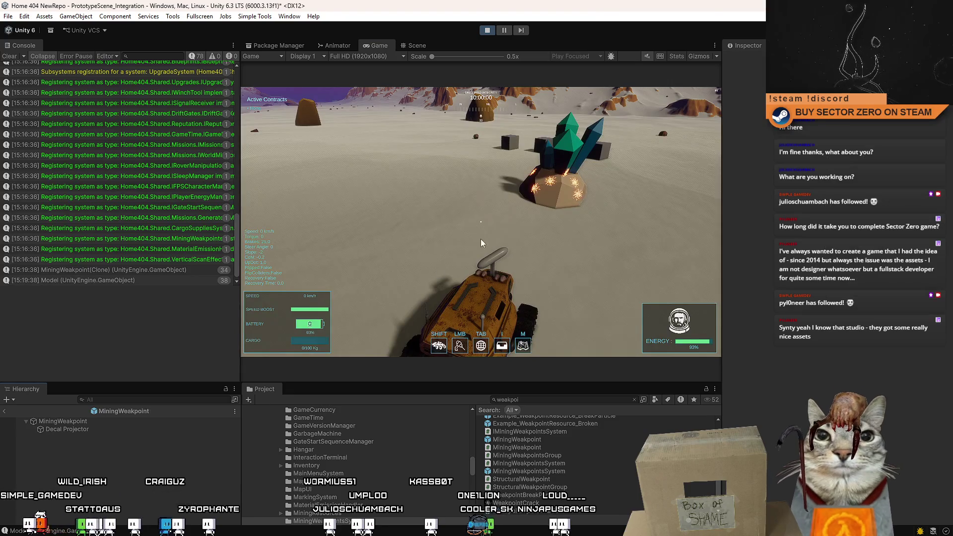
mouse_move(481, 243)
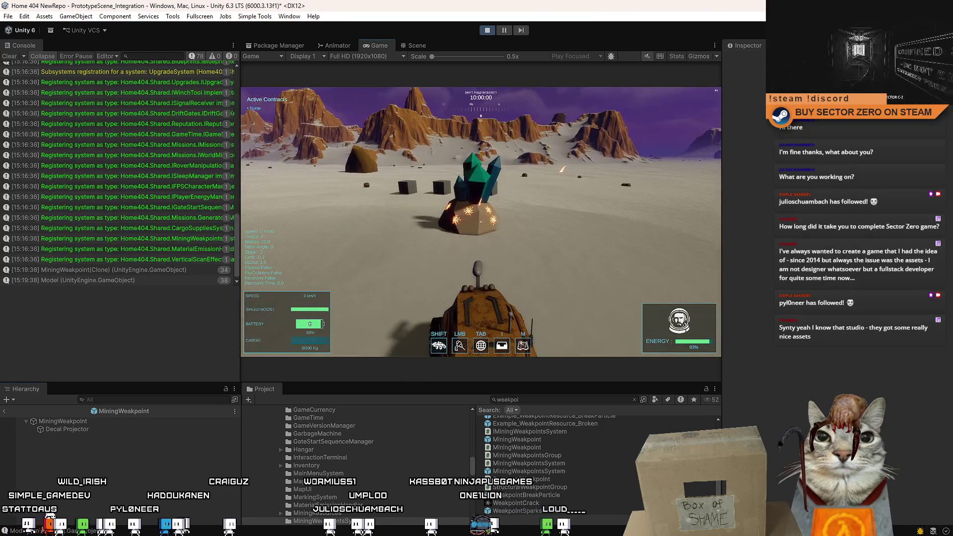
key(w)
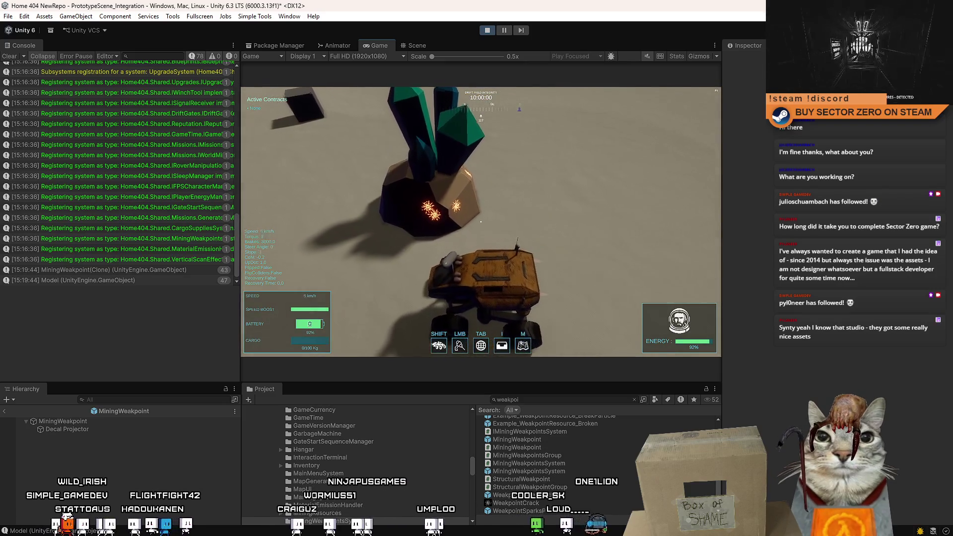
key(F11)
key(F11)
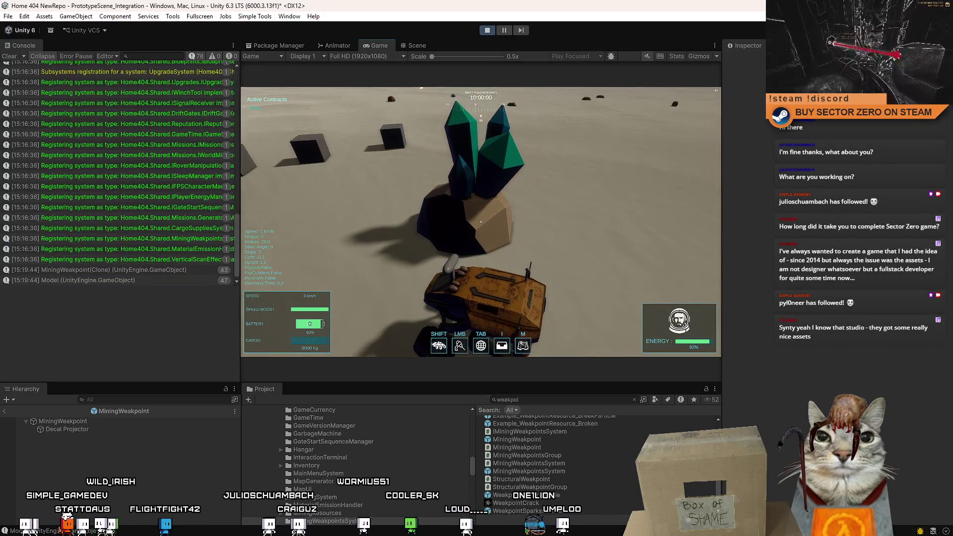
key(F10)
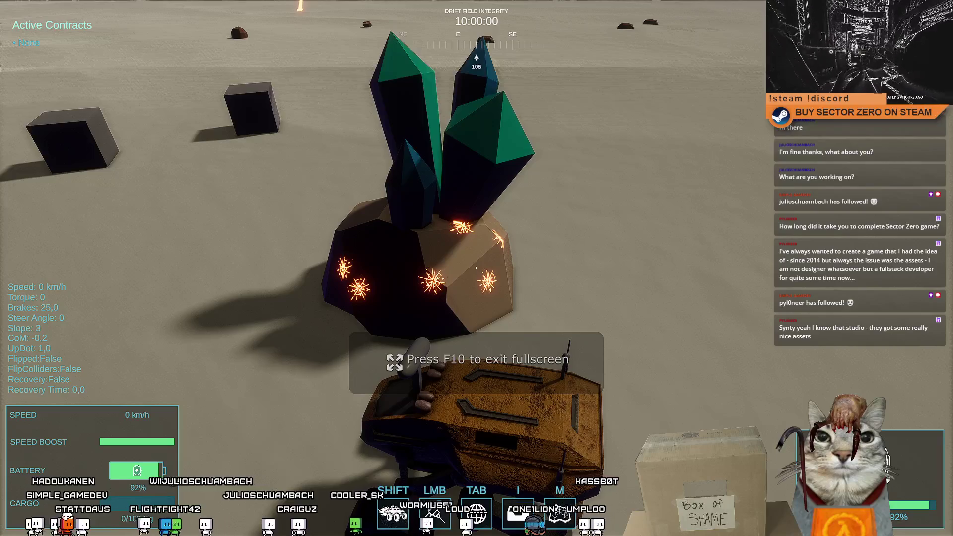
key(s)
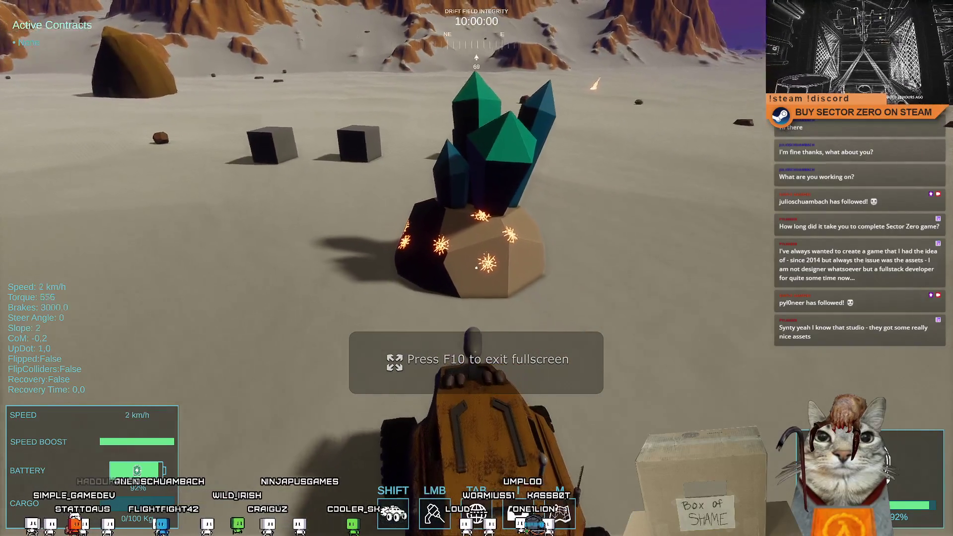
key(w)
key(a)
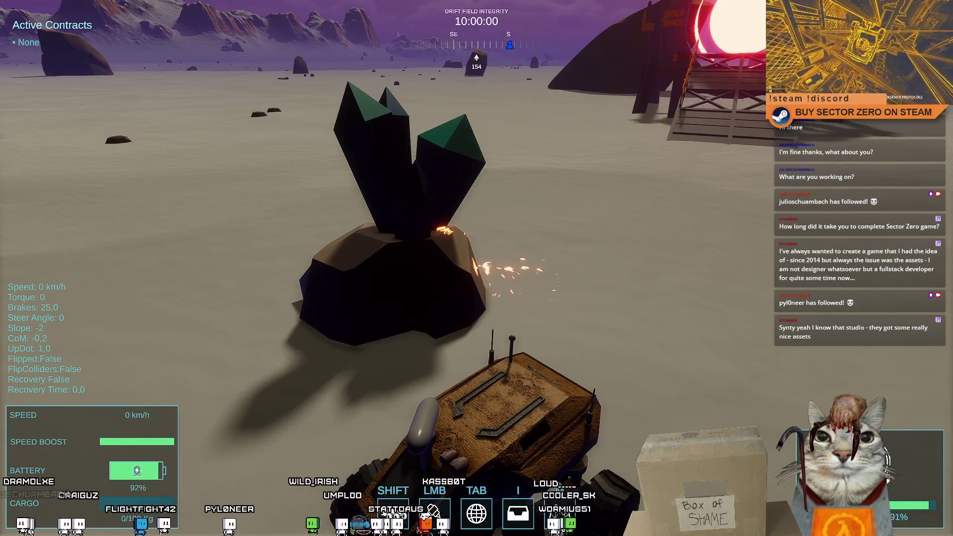
key(Escape)
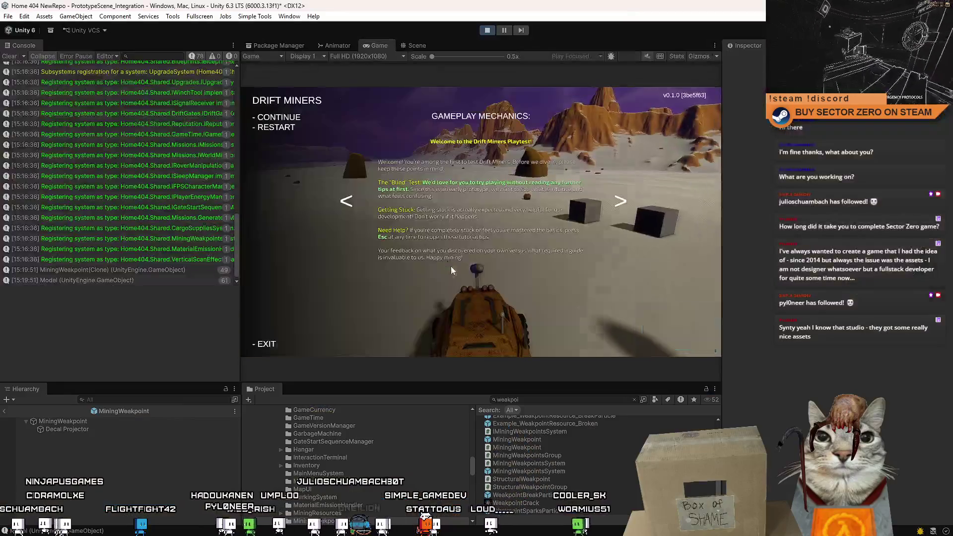
key(Escape)
key(Escape)
key(Escape)
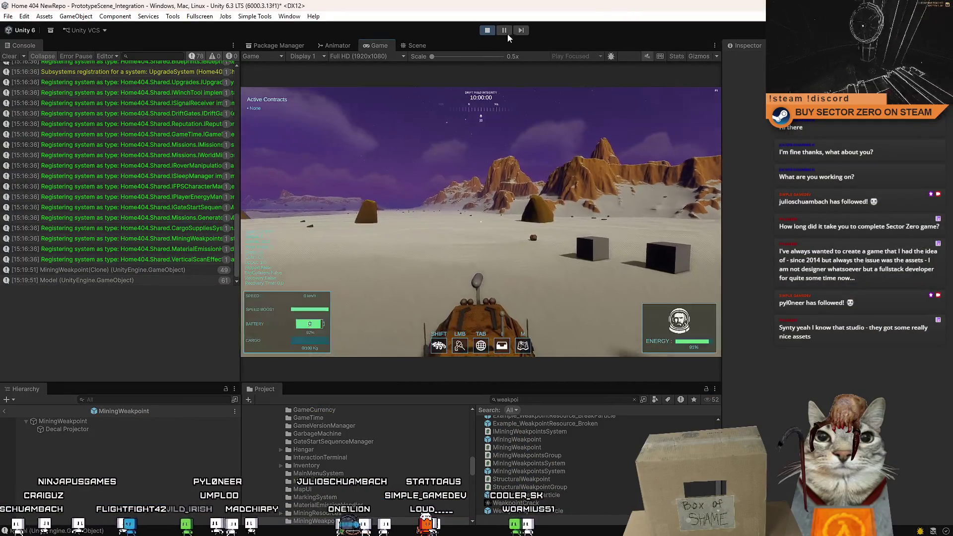
Pause the game, select a grey cube in the Scene view to inspect its weakpoint settings
click(507, 31)
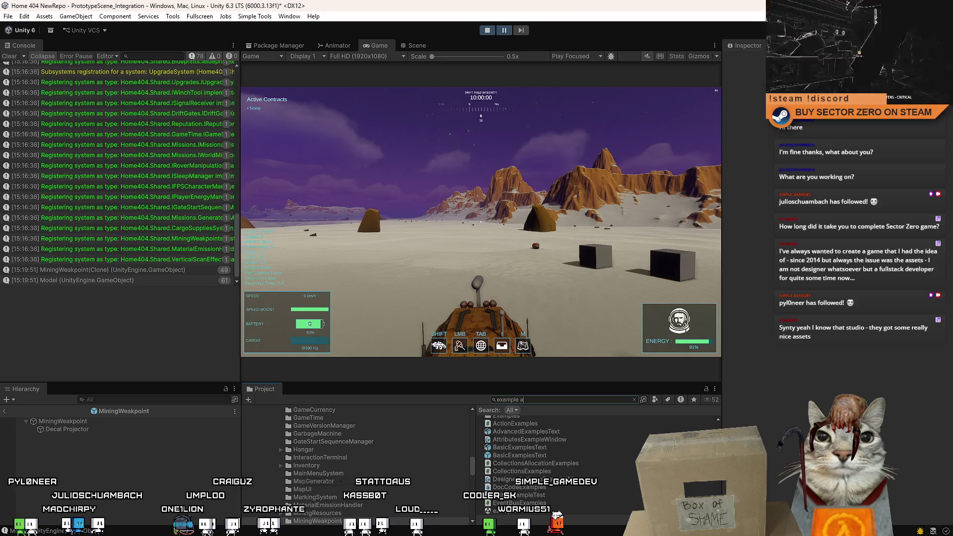
scroll(596, 442, down, 5)
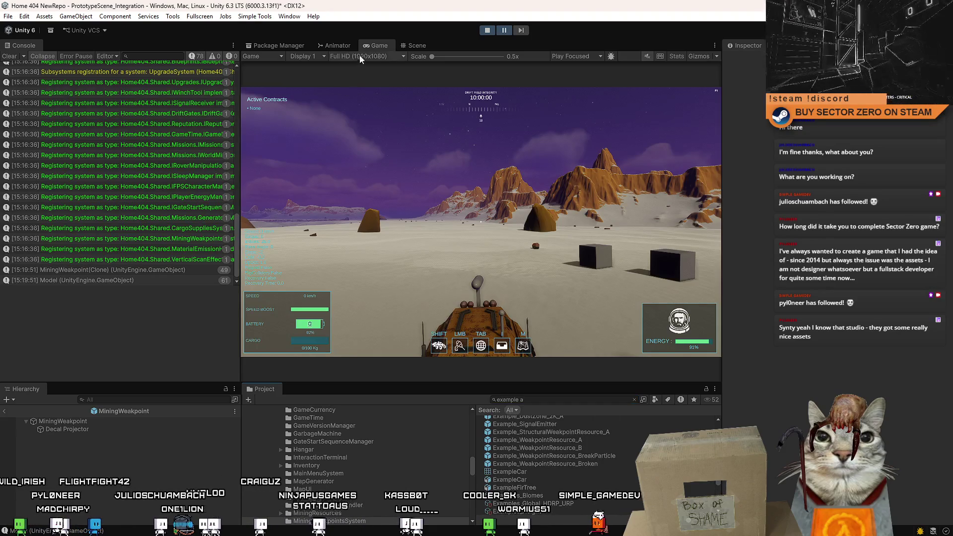
click(407, 44)
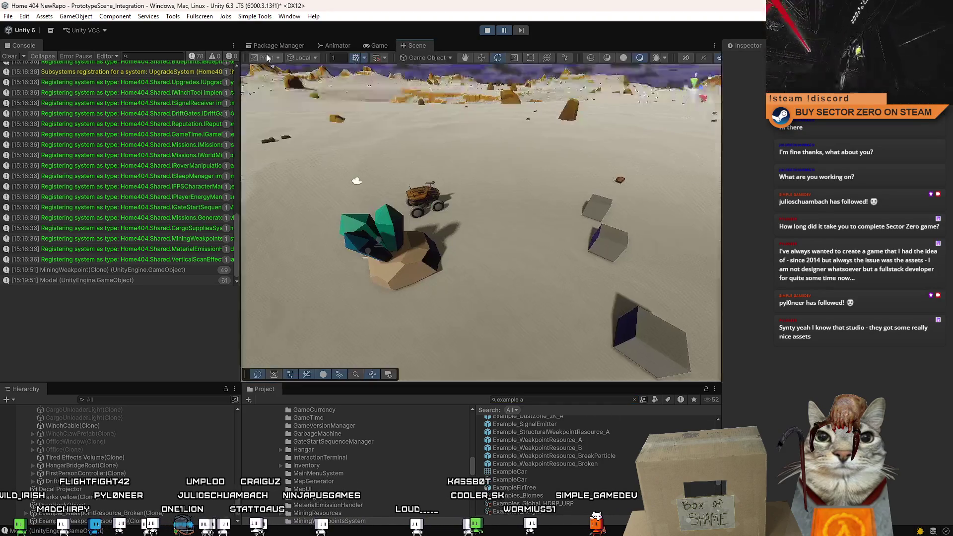
click(498, 149)
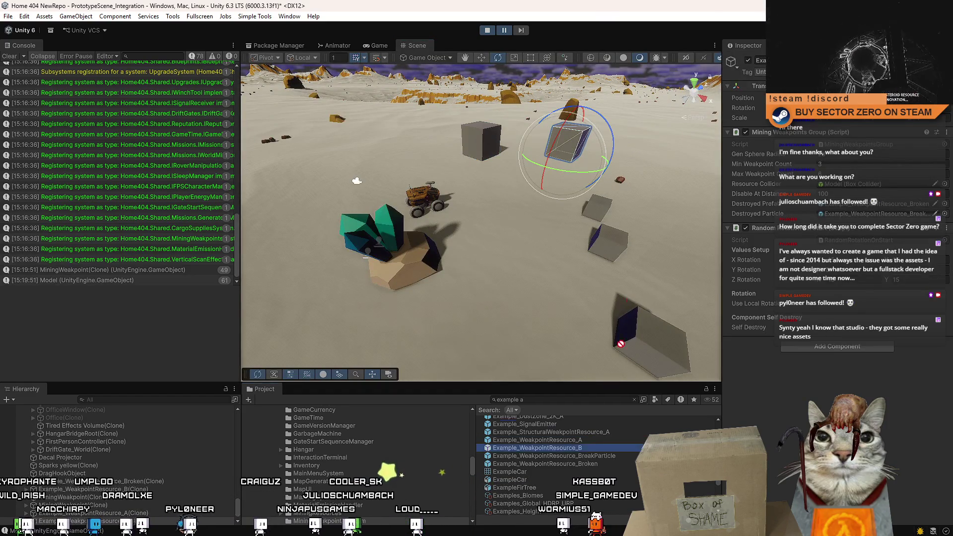
click(378, 45)
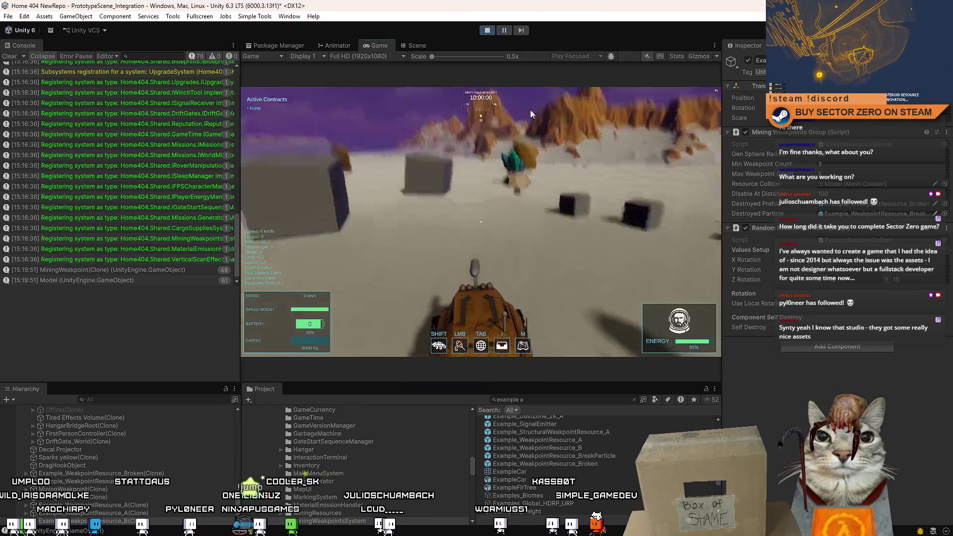
Maximize the Game view and fire the rover's laser into the grey cube
key(Escape)
double_click(371, 42)
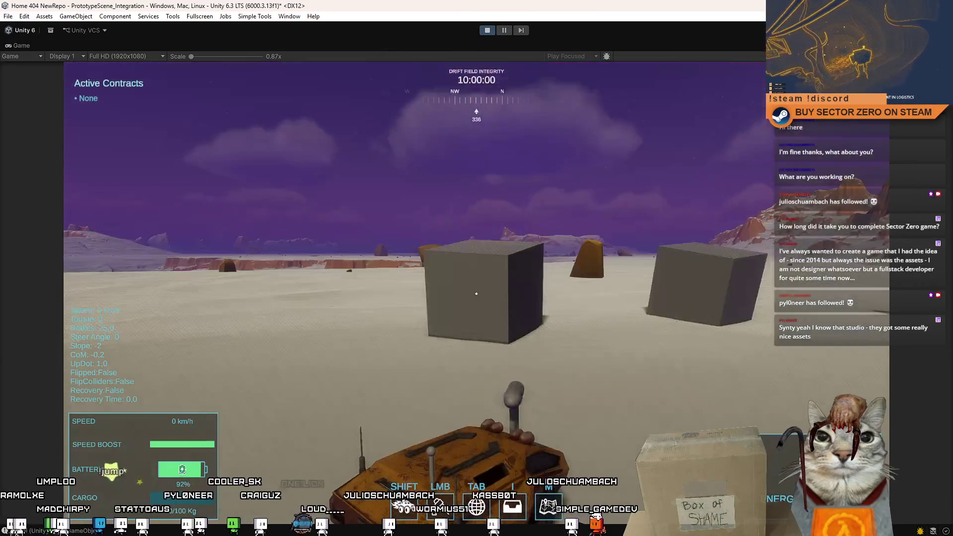
click(476, 293)
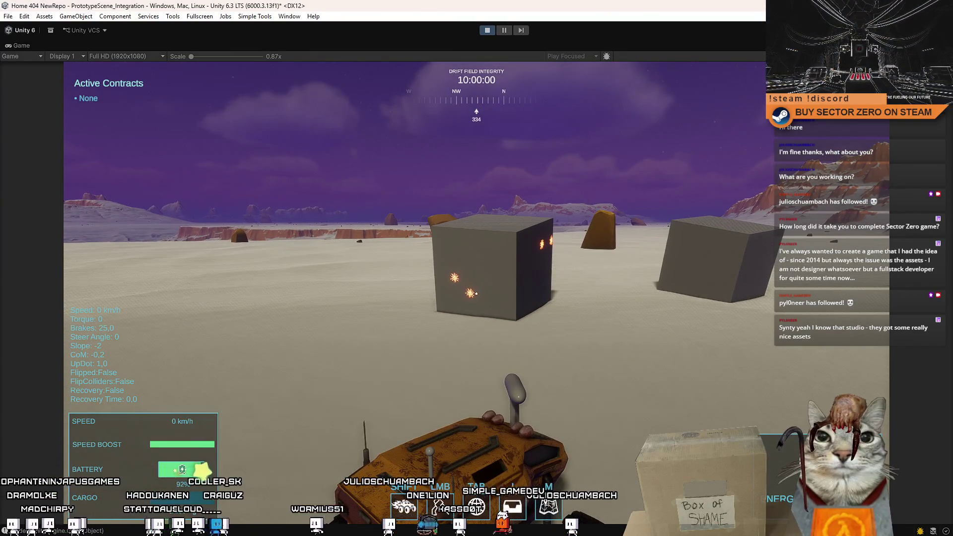
key(w)
key(a)
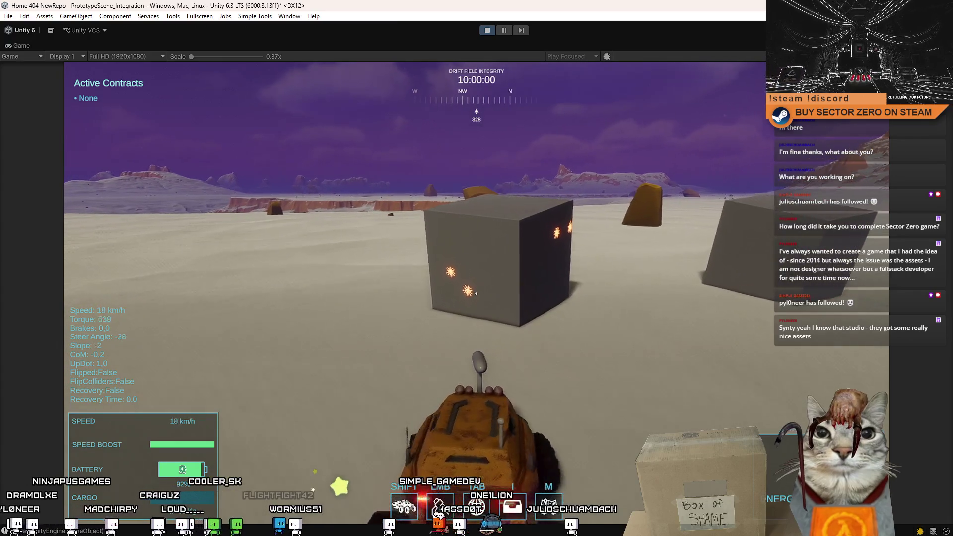
key(s)
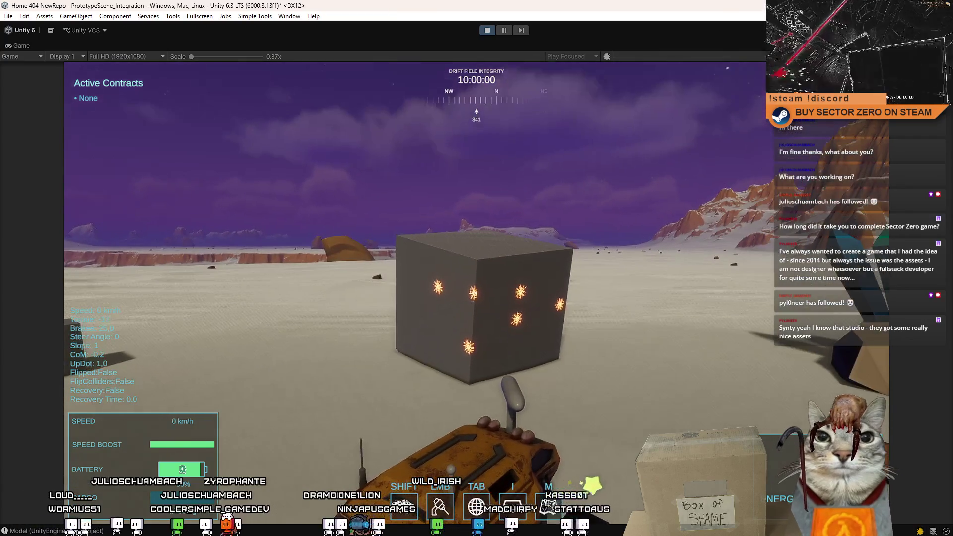
click(476, 294)
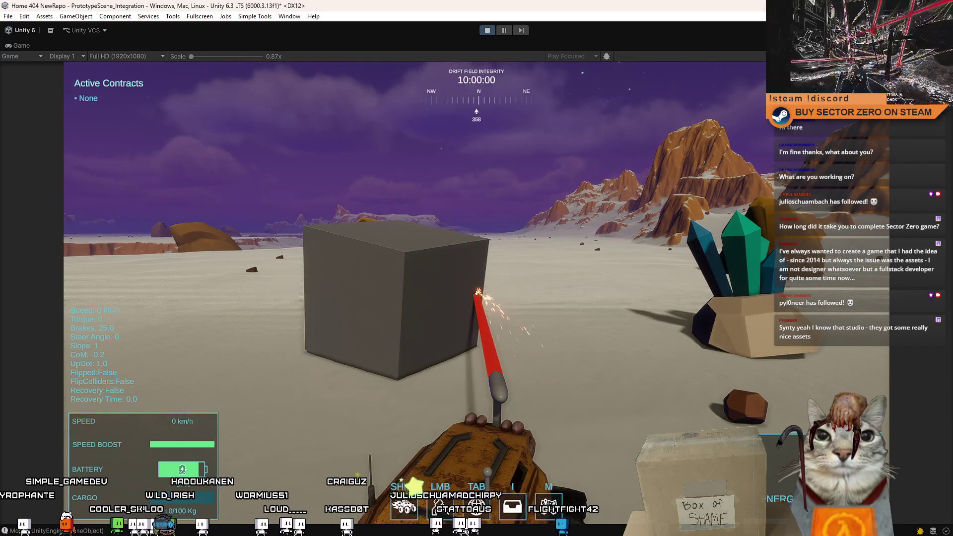
Drive to the crystal rock, fire at it, then stop play mode
key(w)
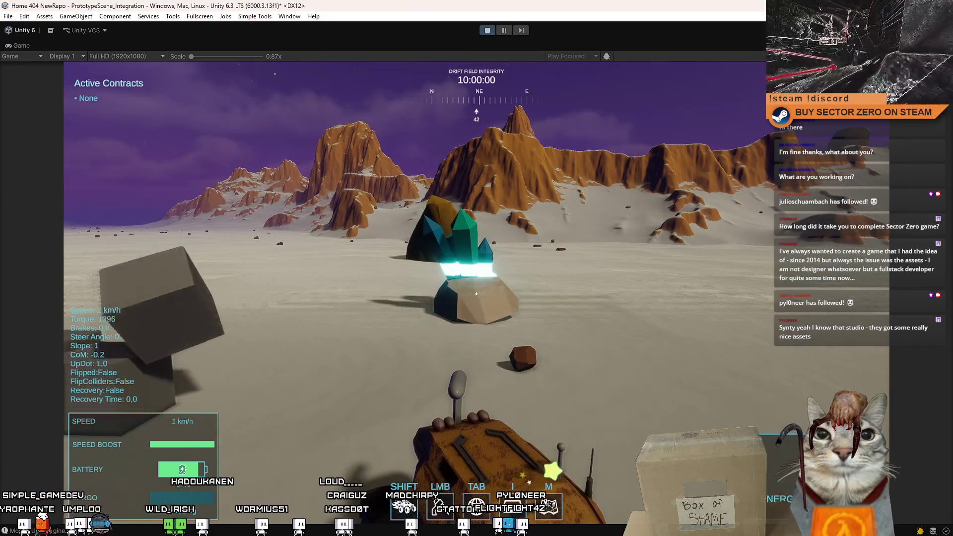
key(space)
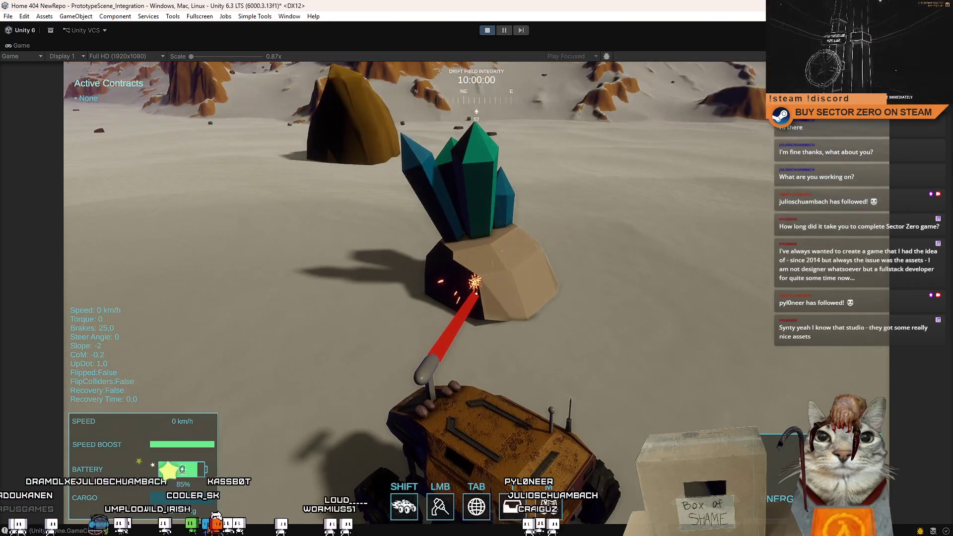
key(F10)
key(Escape)
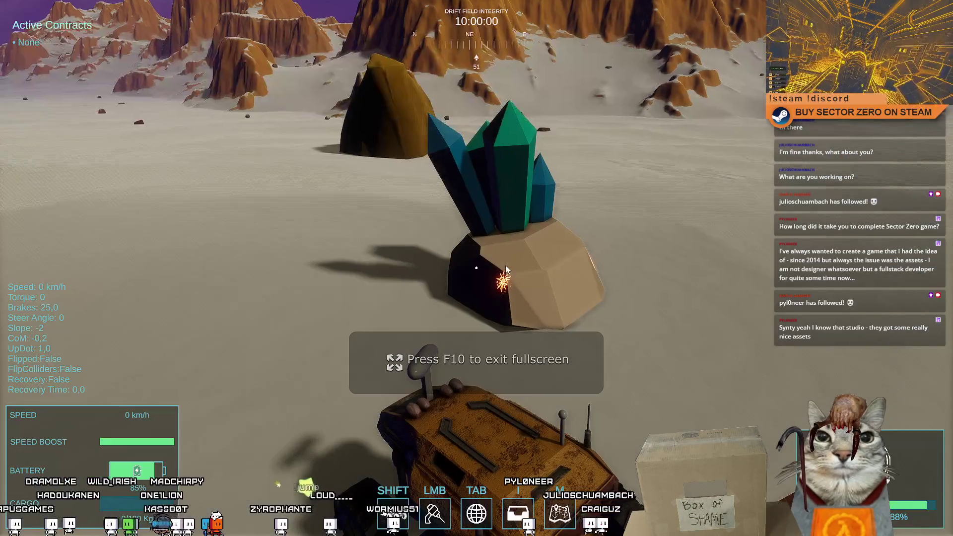
key(F10)
key(Escape)
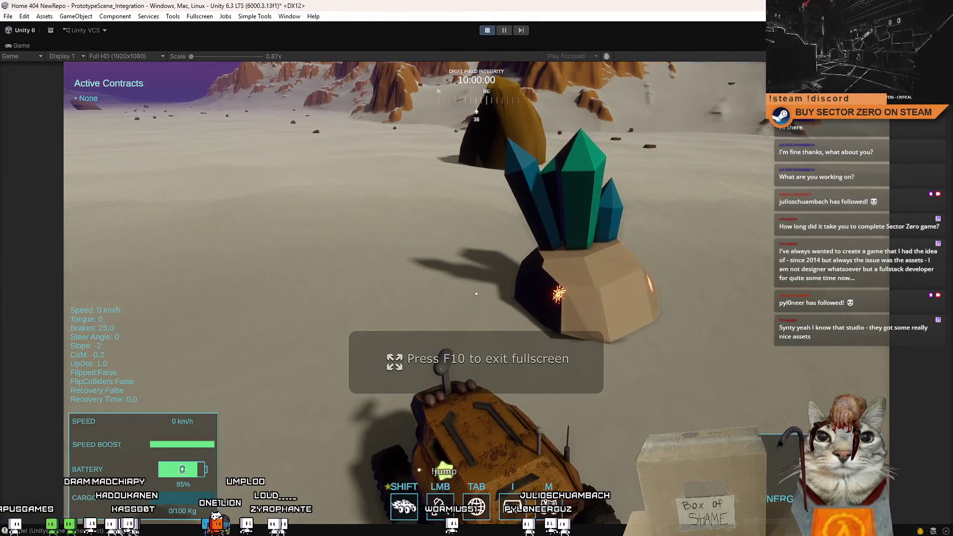
key(Escape)
click(493, 30)
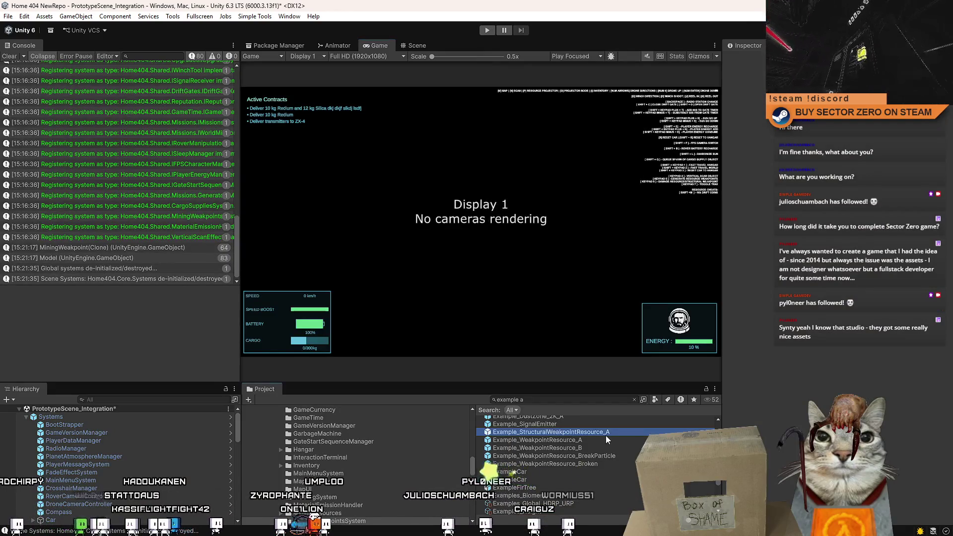
Review the Example_WeakpointResource_A and B prefabs' weakpoint settings in the Inspector
click(601, 439)
scroll(795, 305, down, 3)
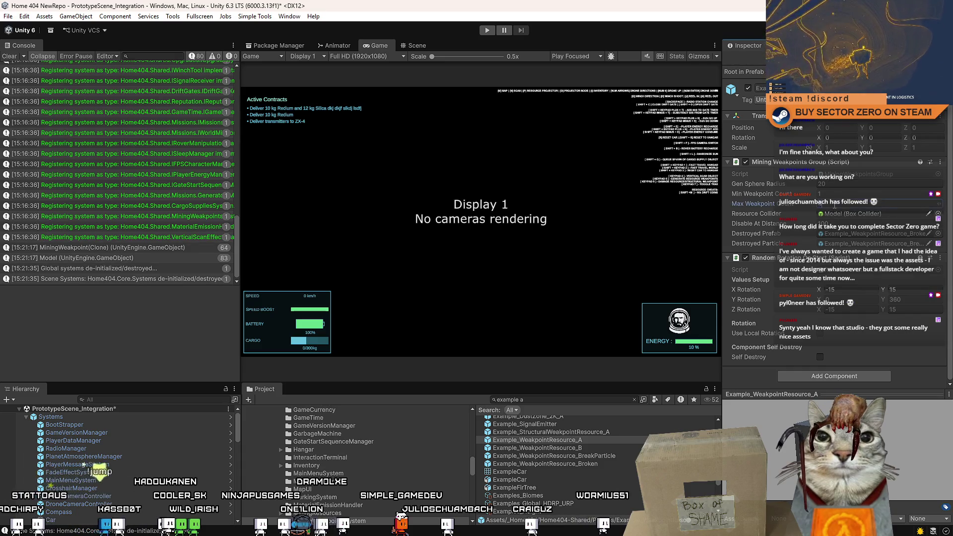
click(591, 446)
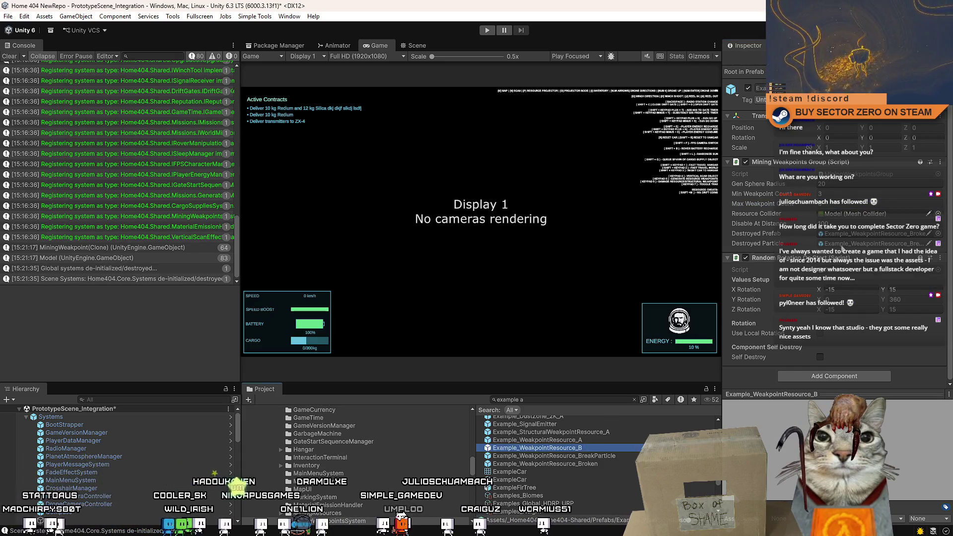
key(Tab)
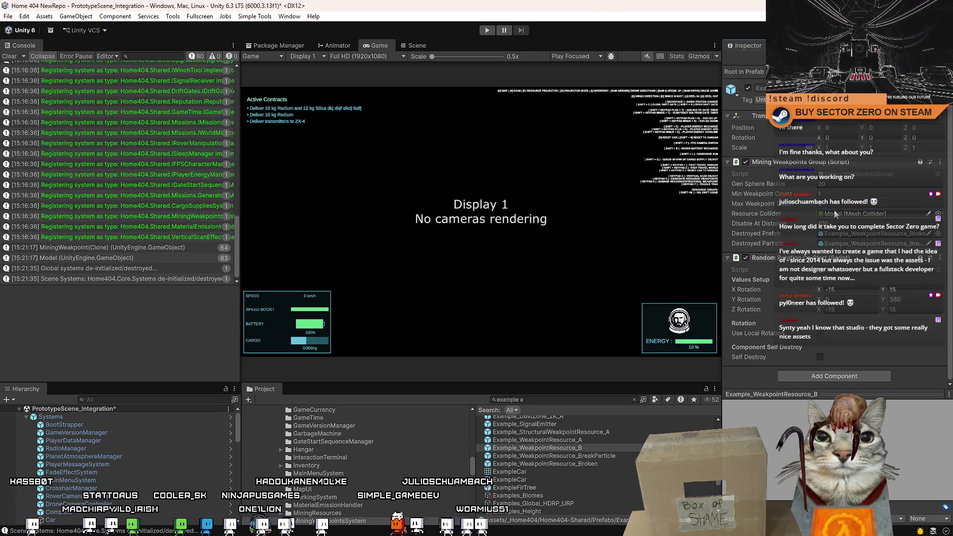
Reselect Example_WeakpointResource_A and filter the Project assets by 'mining weak'
click(587, 441)
click(547, 400)
text(mining we)
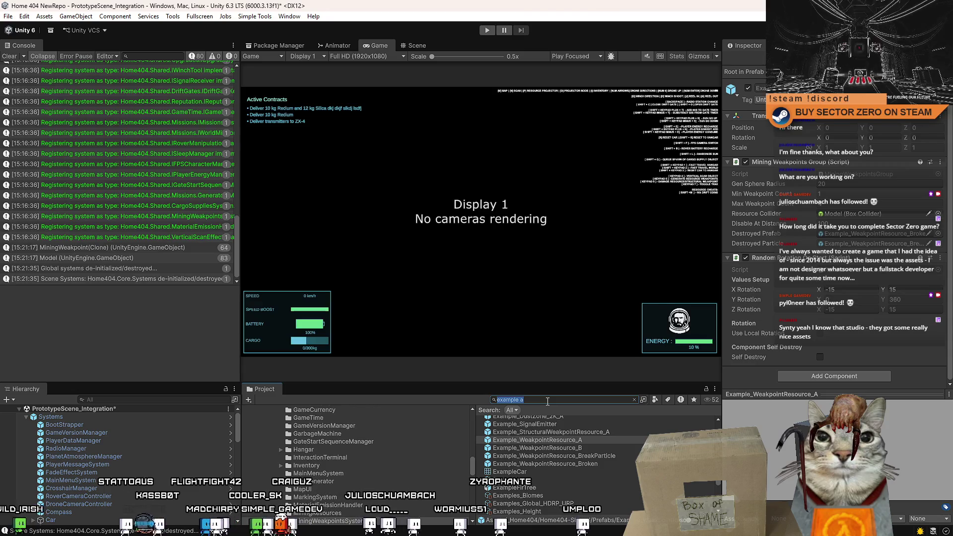
text(ak)
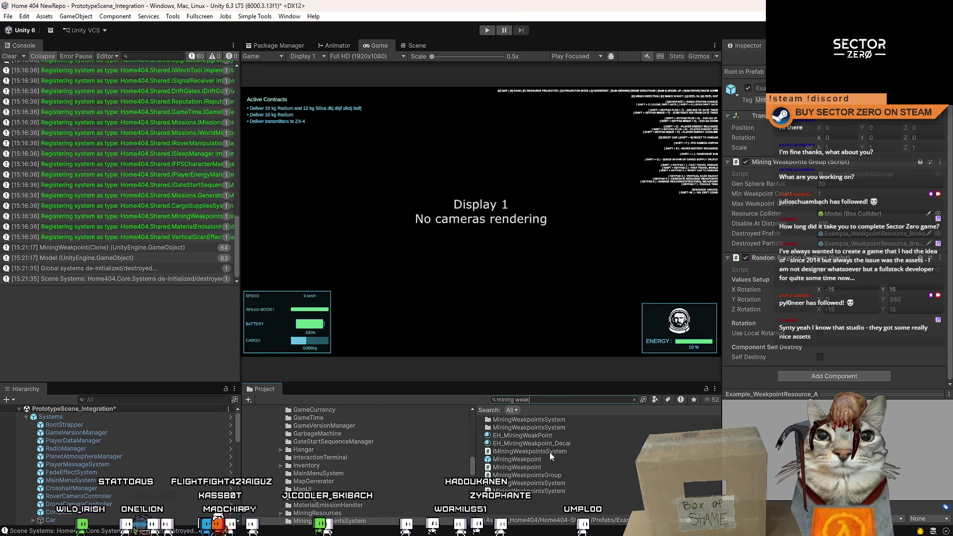
In MiningWeakpoint prefab mode, set decal projector width and height to 0.8, then enter play mode
click(544, 459)
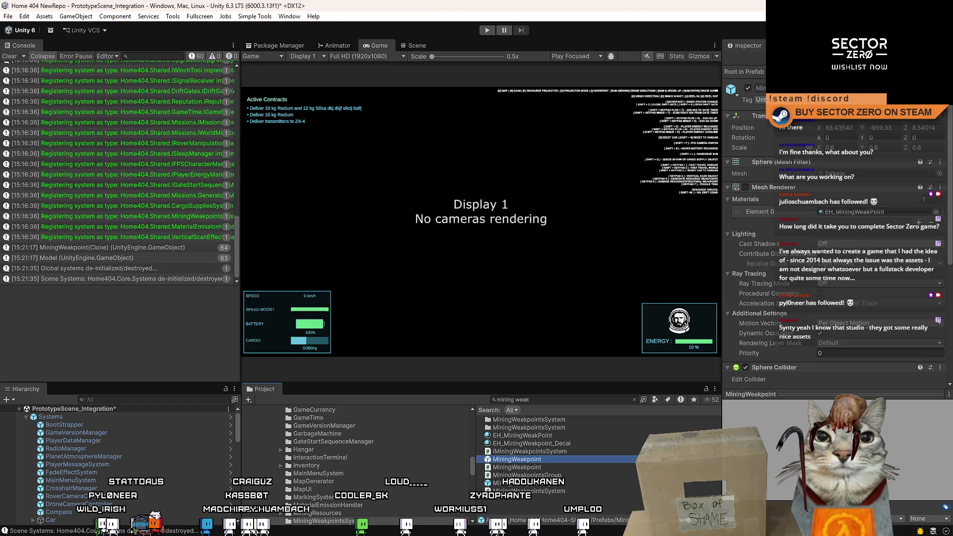
double_click(528, 460)
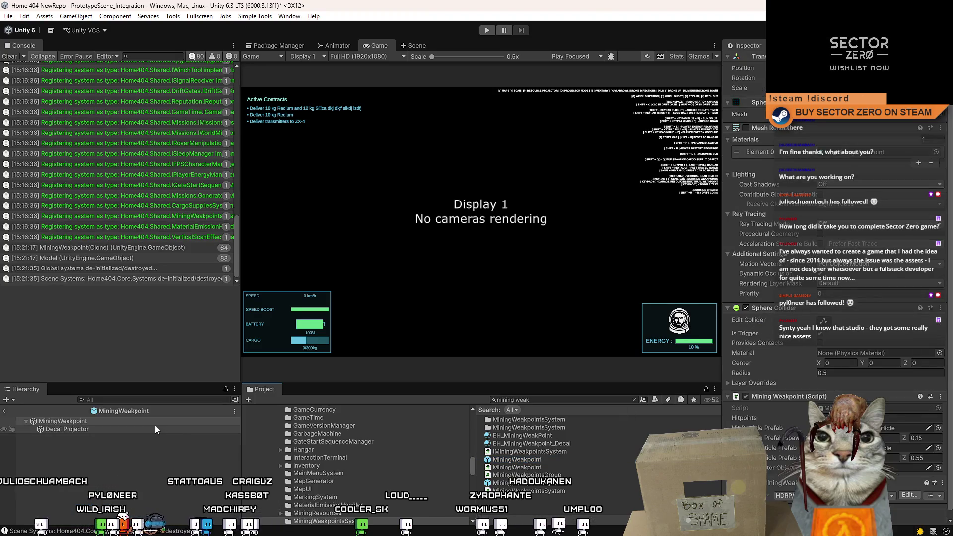
double_click(855, 128)
text(0.8)
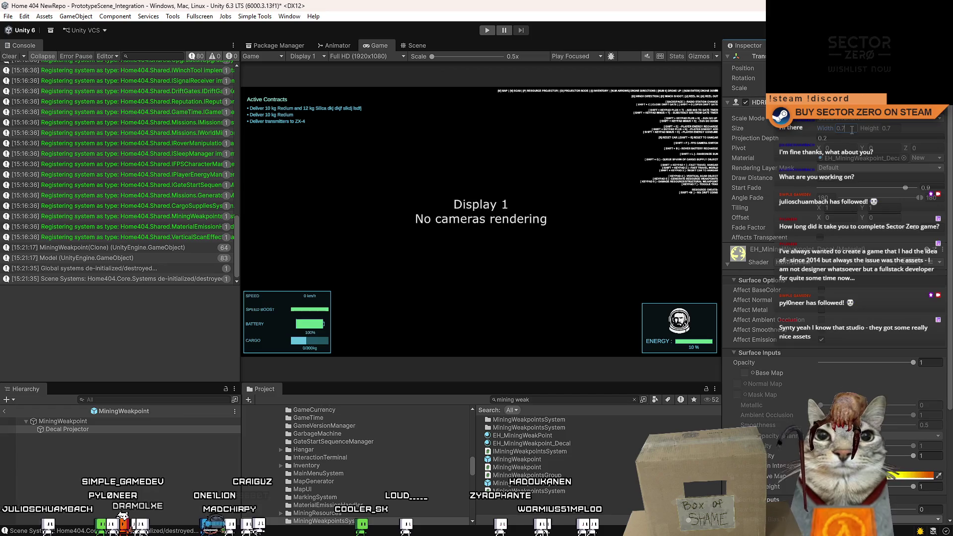
key(Tab)
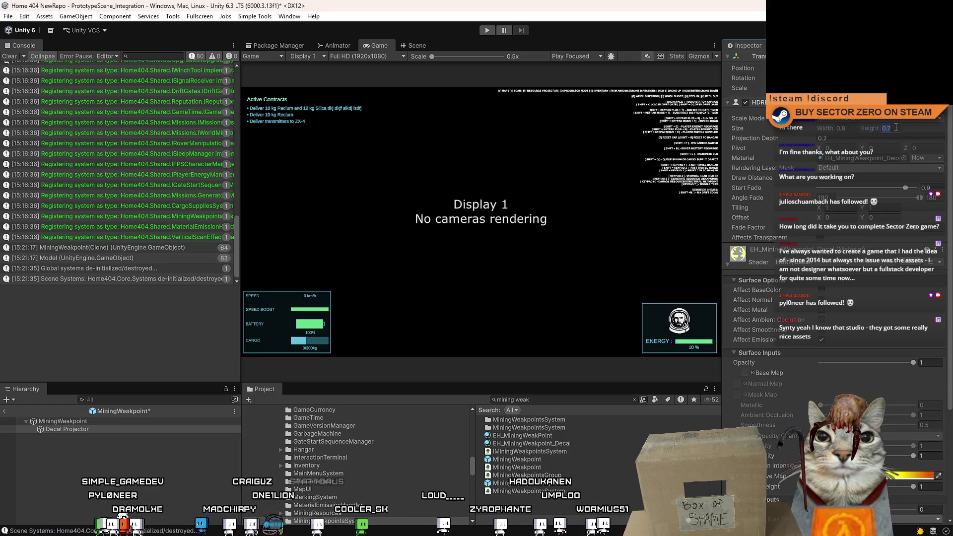
text(0.8)
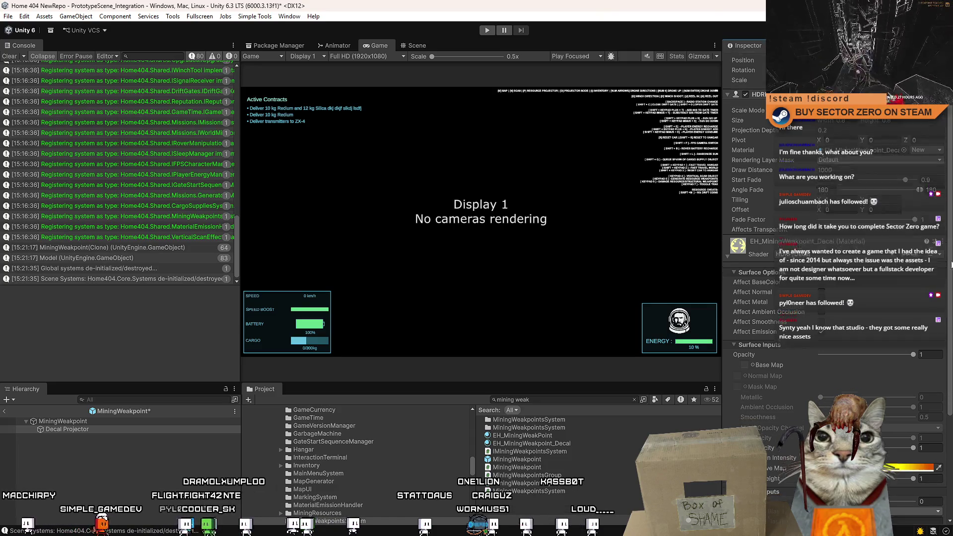
scroll(946, 310, down, 5)
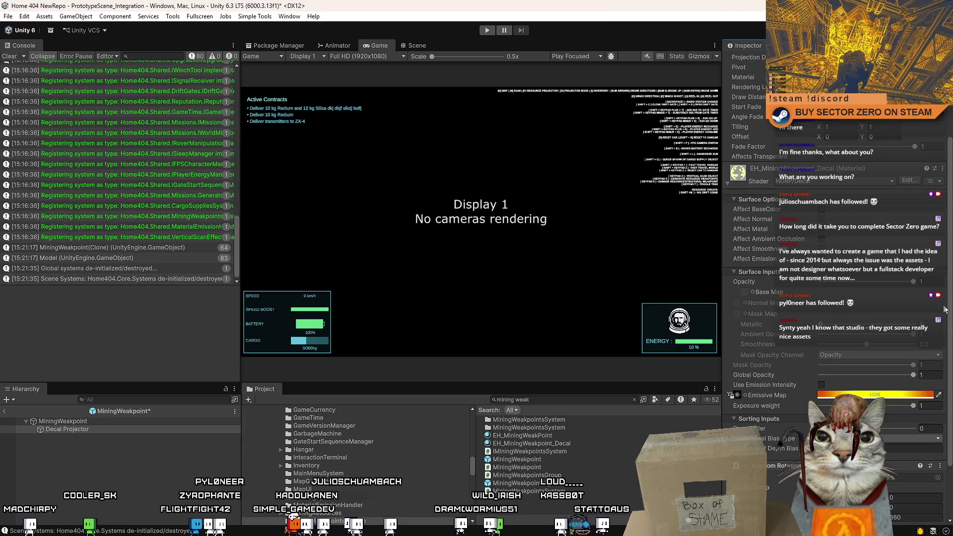
scroll(945, 310, down, 2)
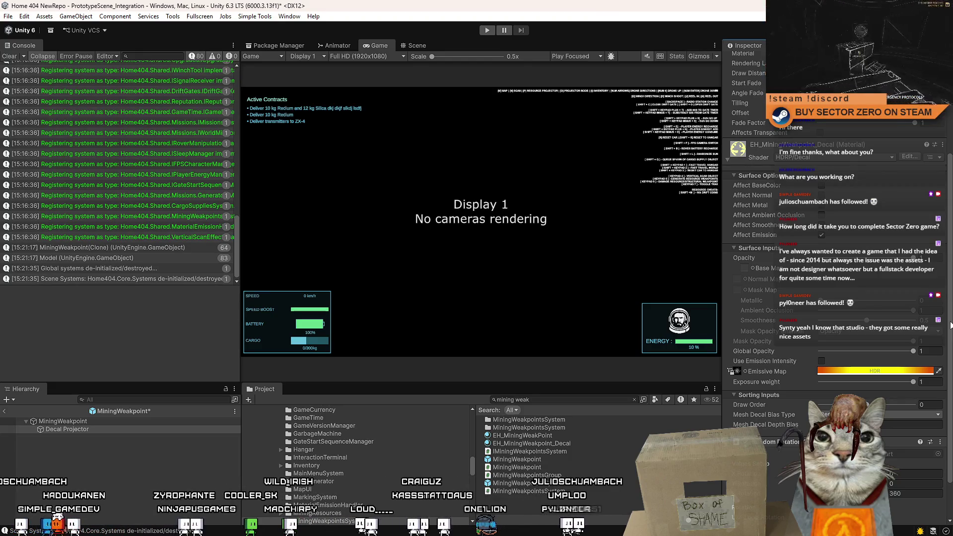
drag(951, 325, 951, 338)
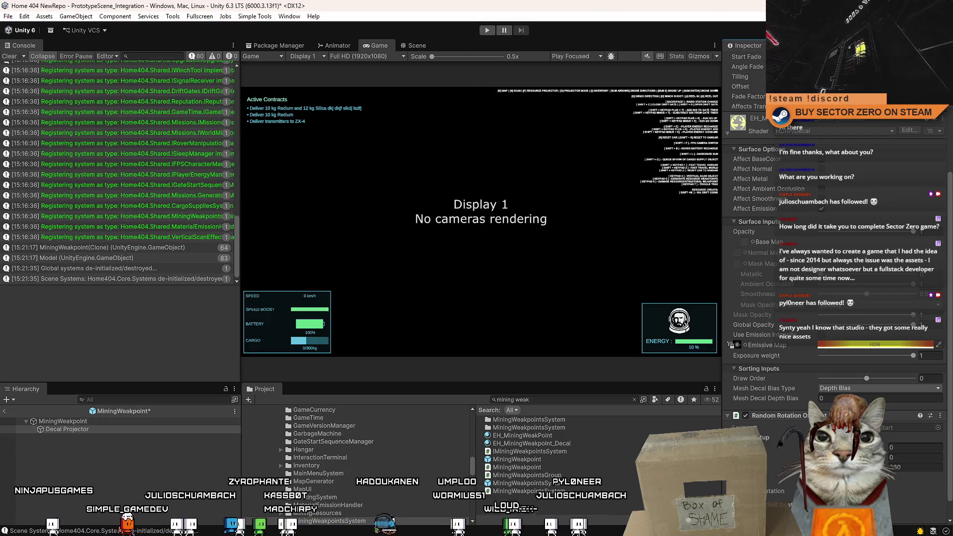
click(487, 30)
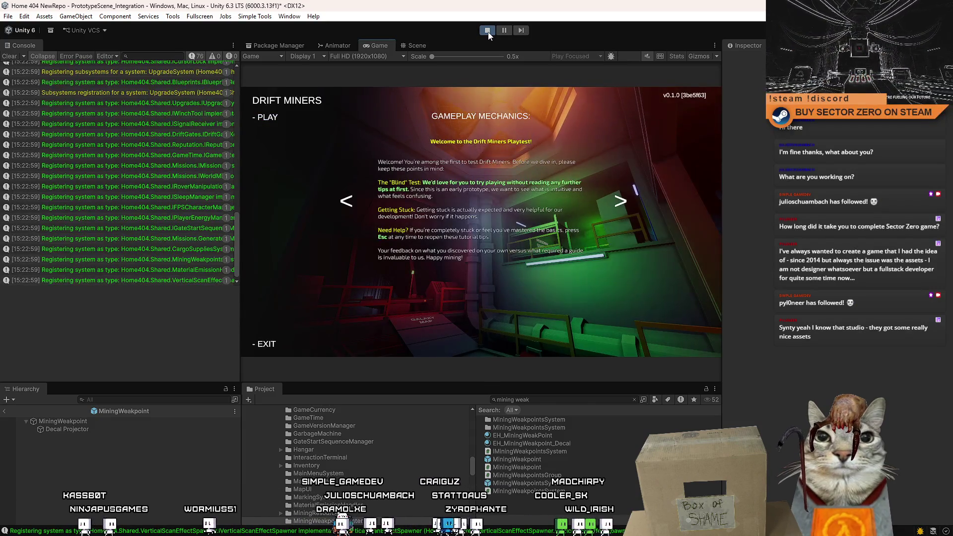
Start a Drift Miners run from the menu and confirm it at the terminal to launch the rover
click(267, 117)
key(w)
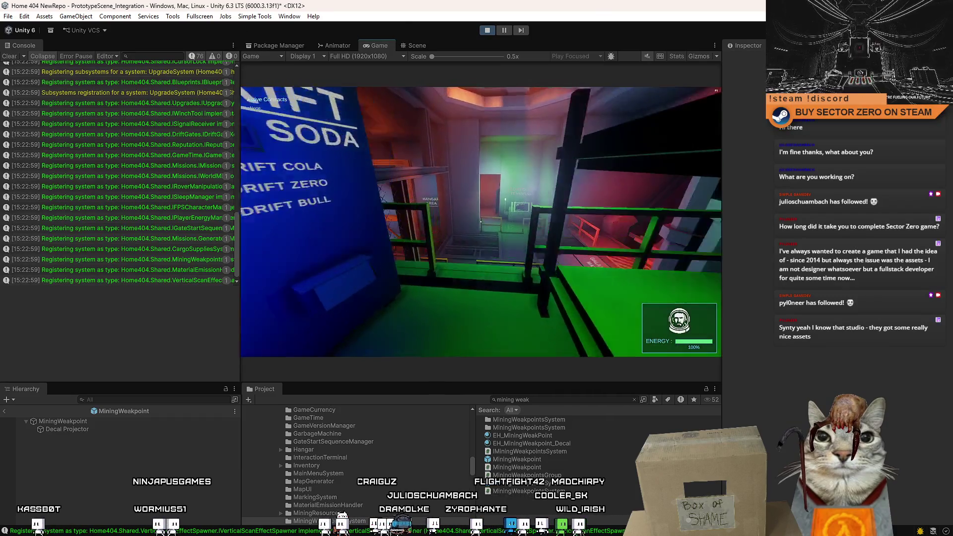
key(w)
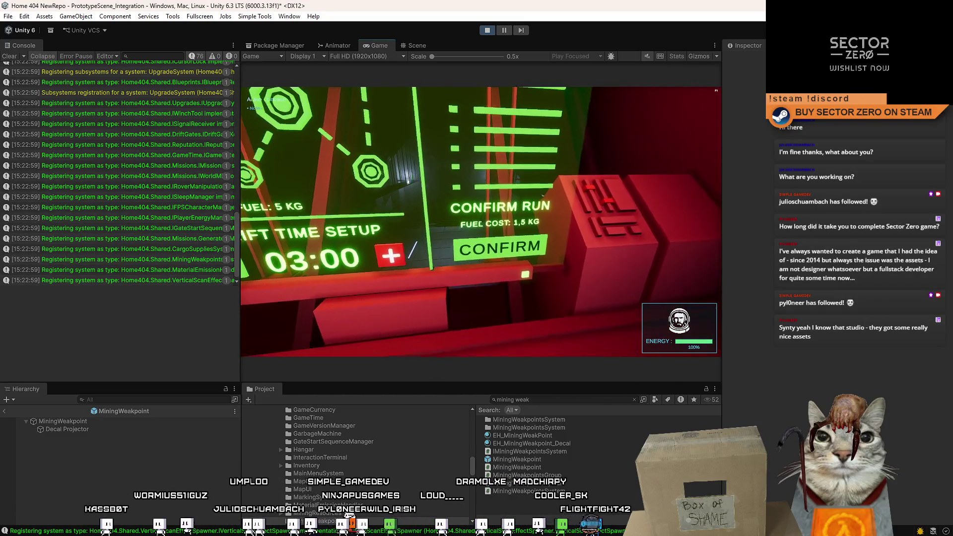
key(e)
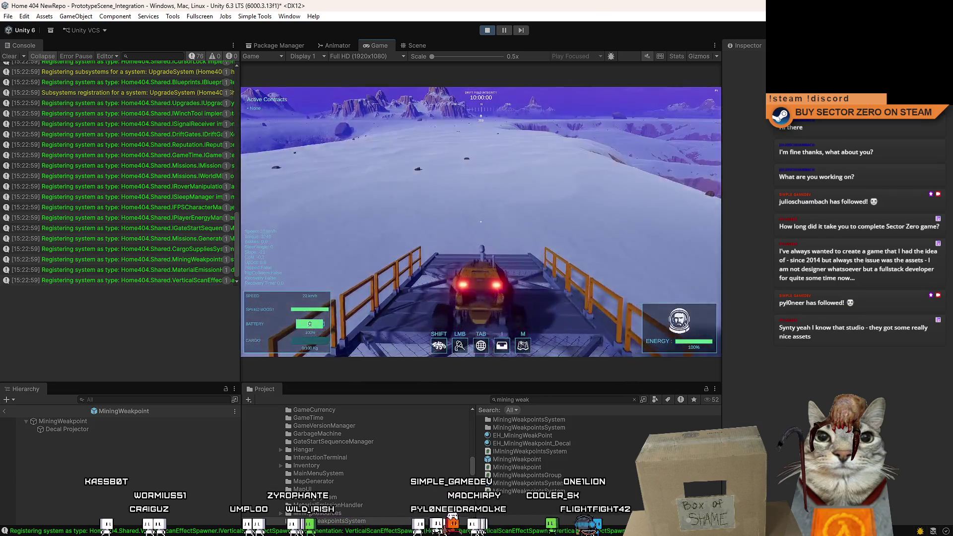
key(Escape)
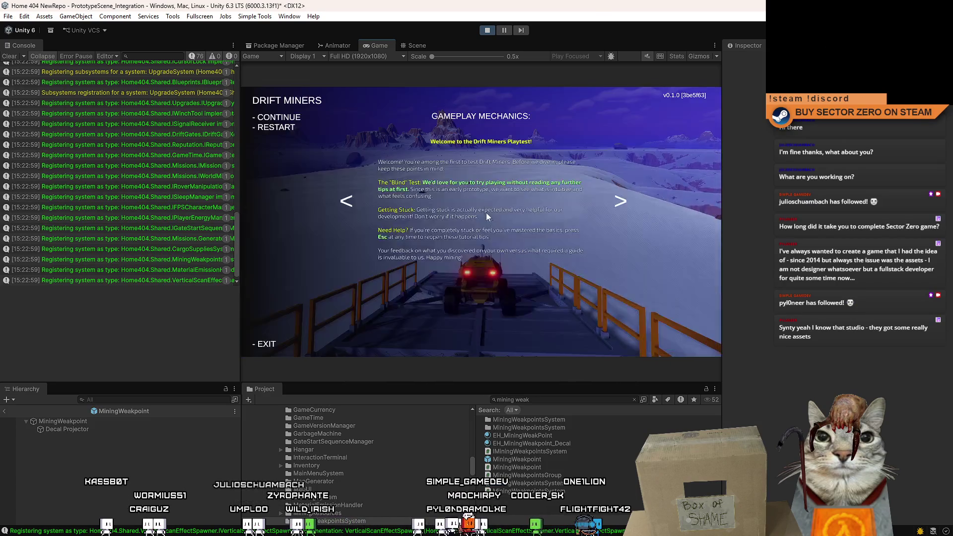
key(Escape)
Pause the game and search the Project for 'example 2' to find Example_DustZone_2K_A
click(504, 30)
click(420, 45)
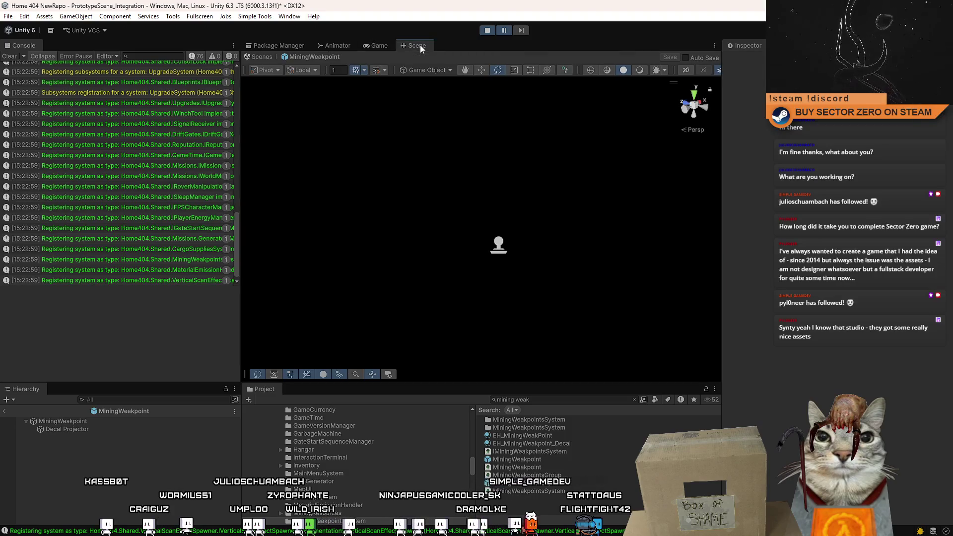
click(380, 45)
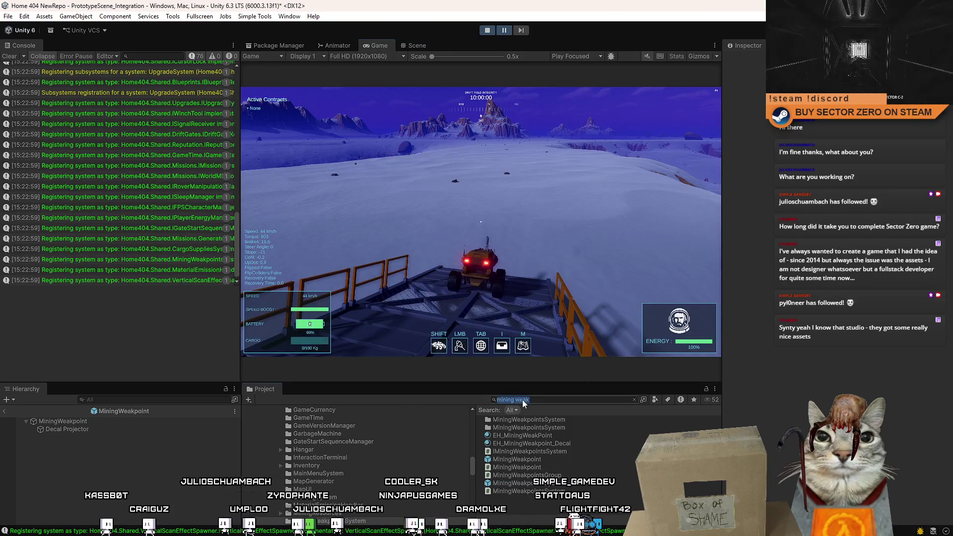
text(example 2)
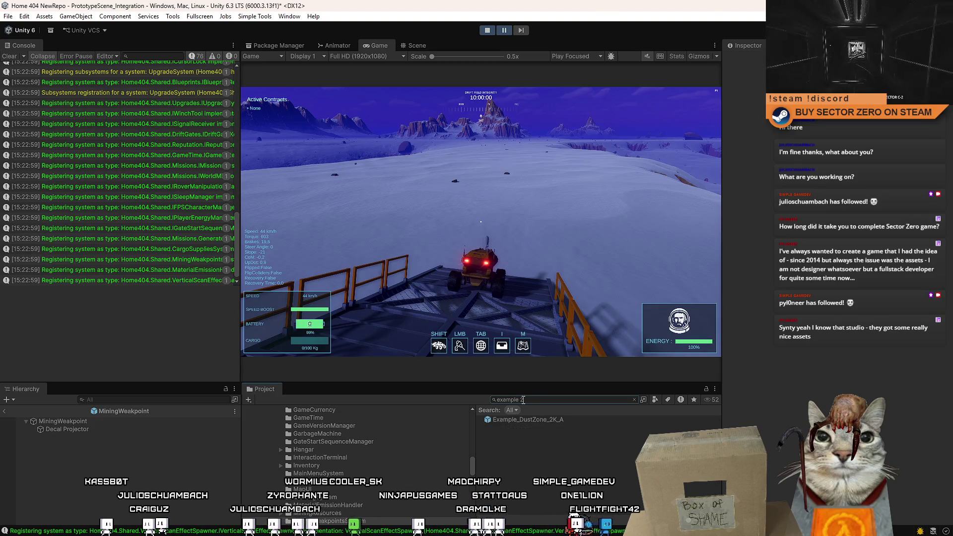
click(419, 45)
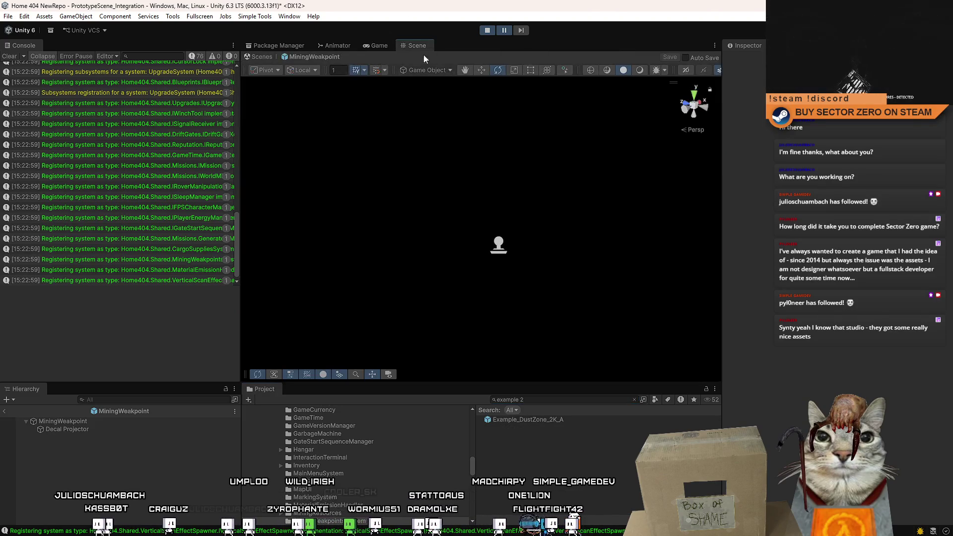
click(380, 46)
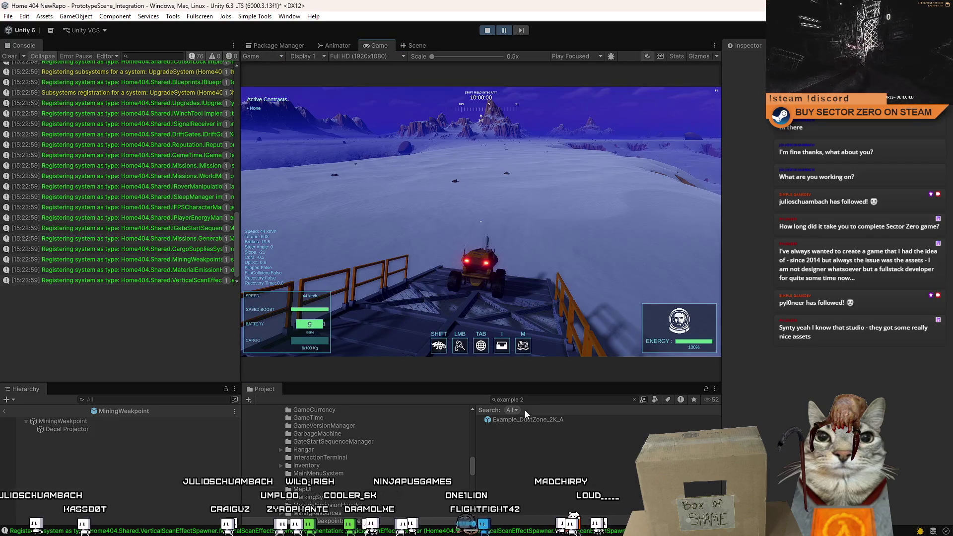
click(418, 45)
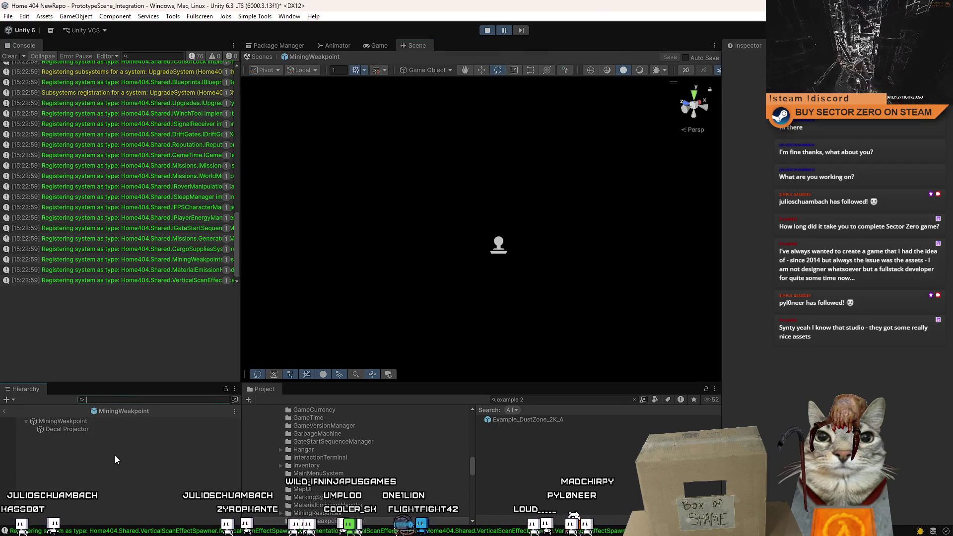
Clear the console, orbit around the prefab, and return to the main scene
click(10, 56)
click(379, 46)
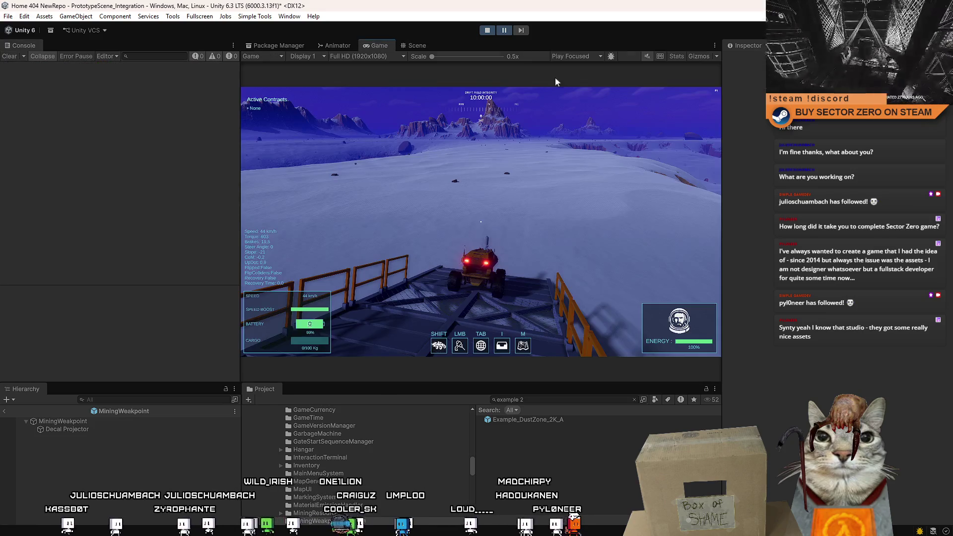
click(419, 46)
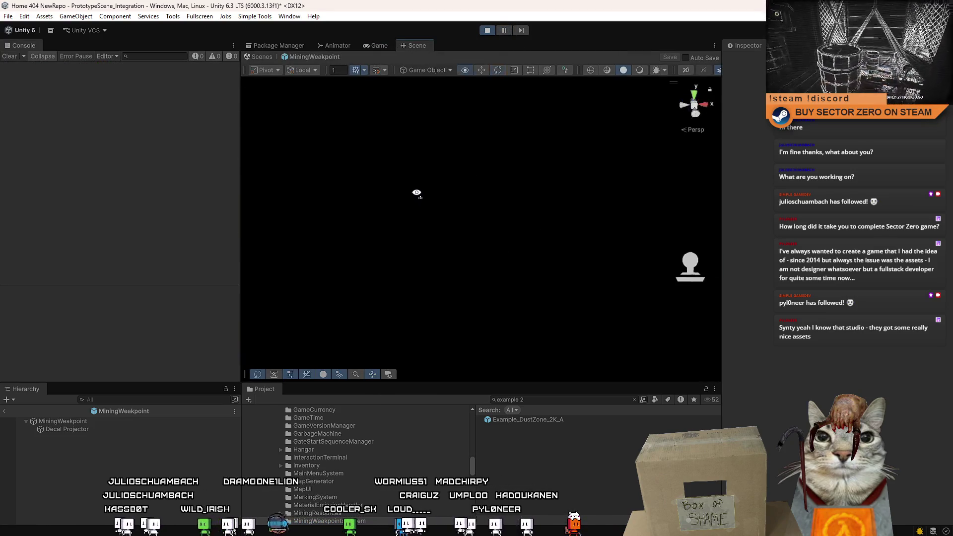
drag(417, 193, 396, 197)
click(262, 57)
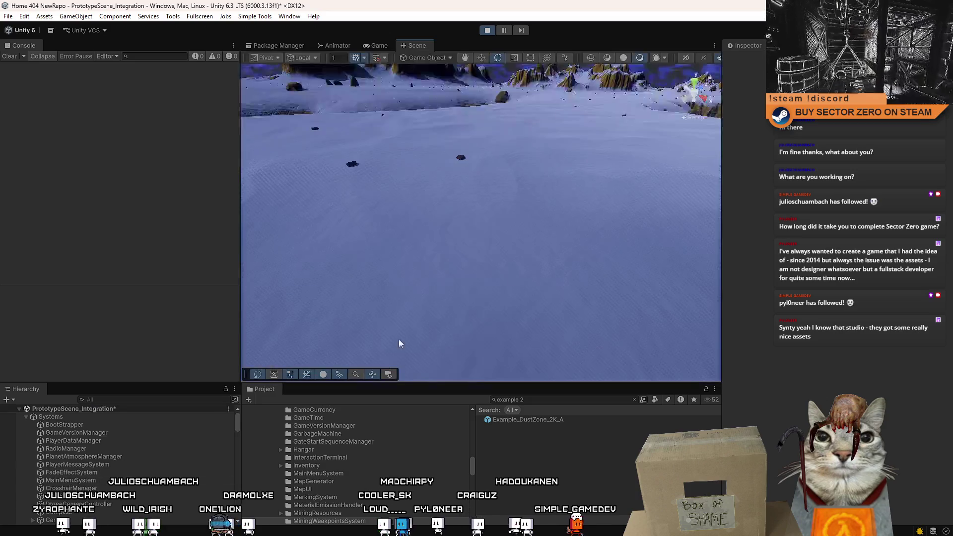
Place Example_DustZone_2K_A near the rover and locate its prefab in the project folder
mouse_move(554, 419)
mouse_down()
mouse_move(562, 267)
mouse_move(592, 285)
mouse_move(521, 401)
mouse_move(539, 400)
mouse_up()
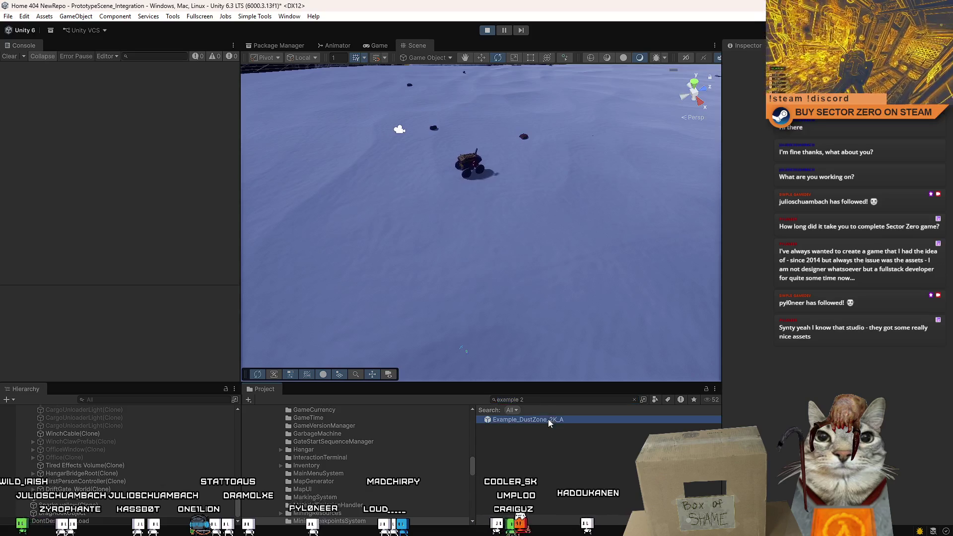
click(549, 419)
click(549, 402)
key(BackSpace)
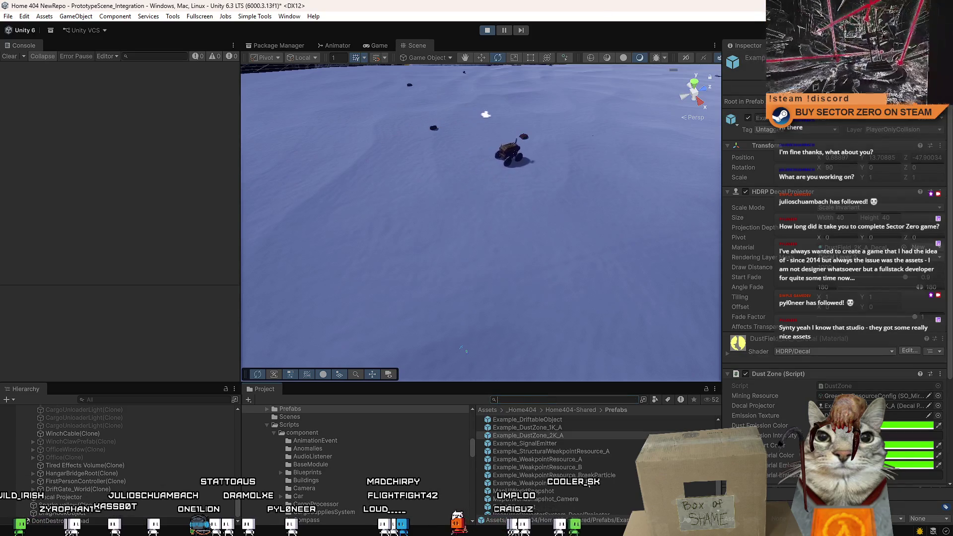
scroll(574, 456, down, 2)
Drop an Example_WeakpointResource_B crystal near the rover and maximize the Game view
drag(582, 467, 561, 338)
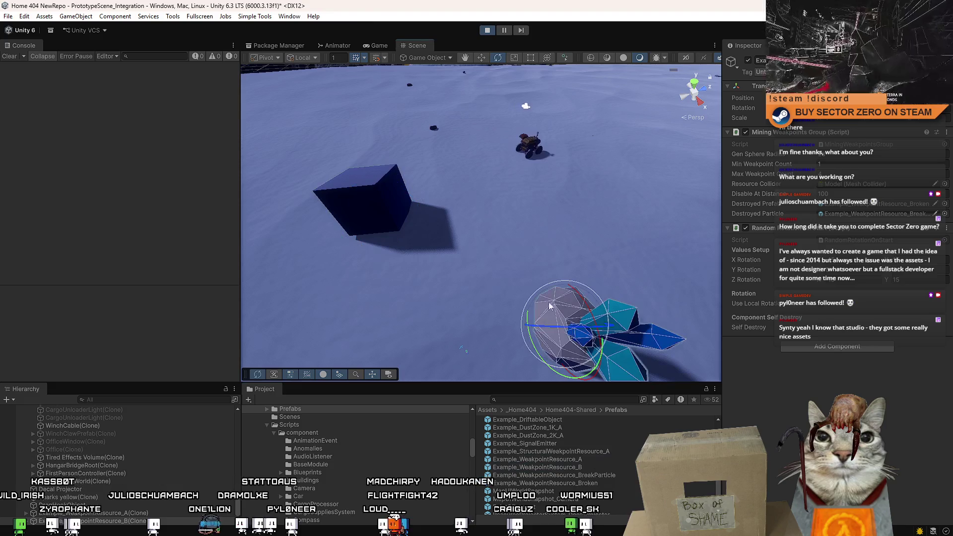
click(379, 45)
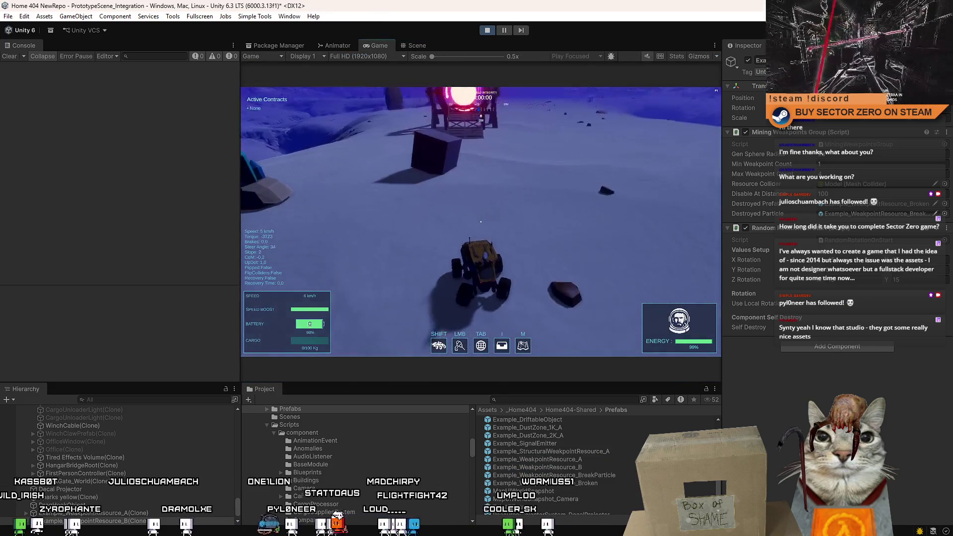
double_click(378, 46)
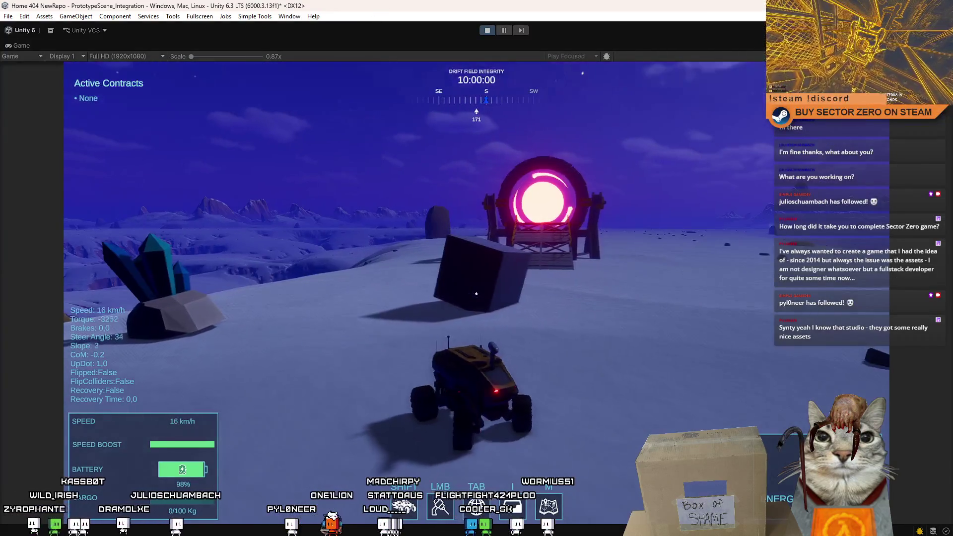
Fire the laser at the cube's weak point, then drive to the crystal and mine it
key(s)
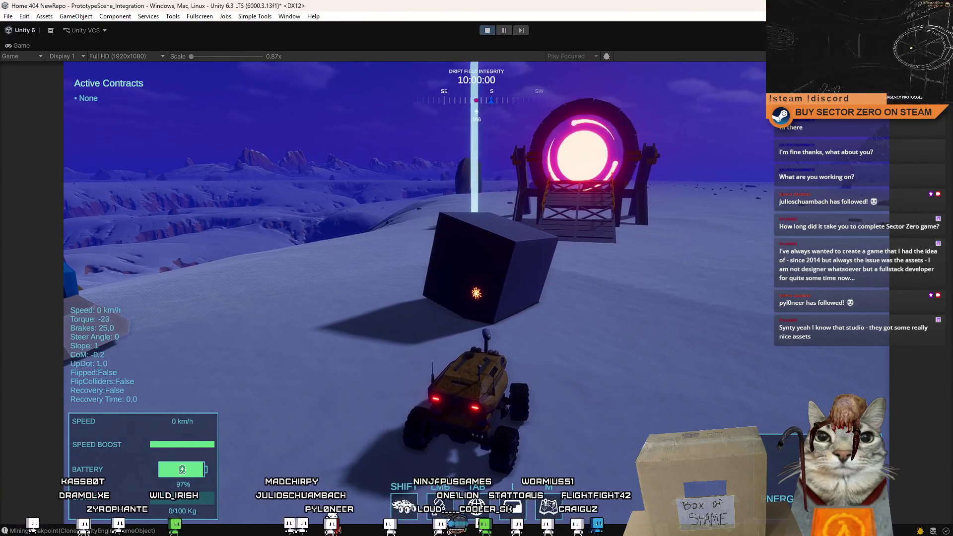
click(477, 293)
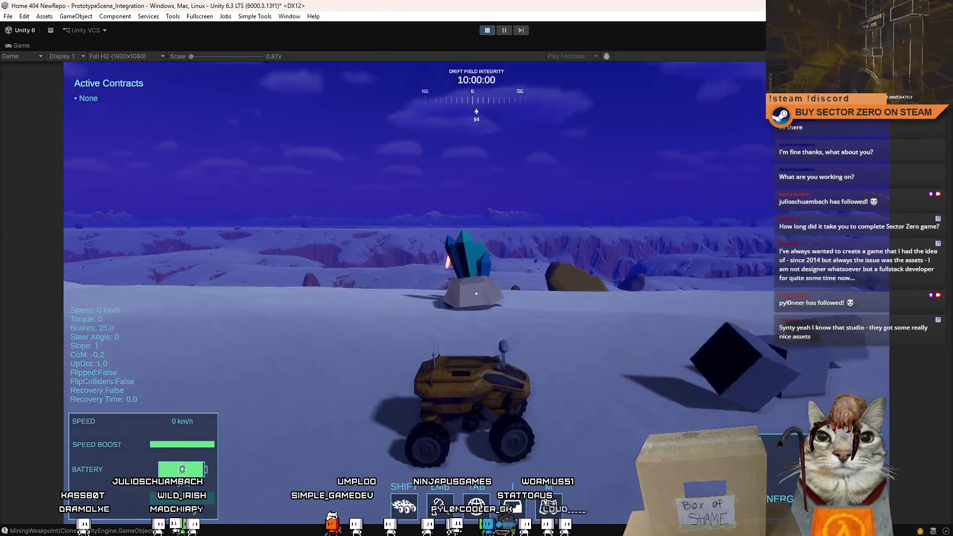
key(w)
key(a)
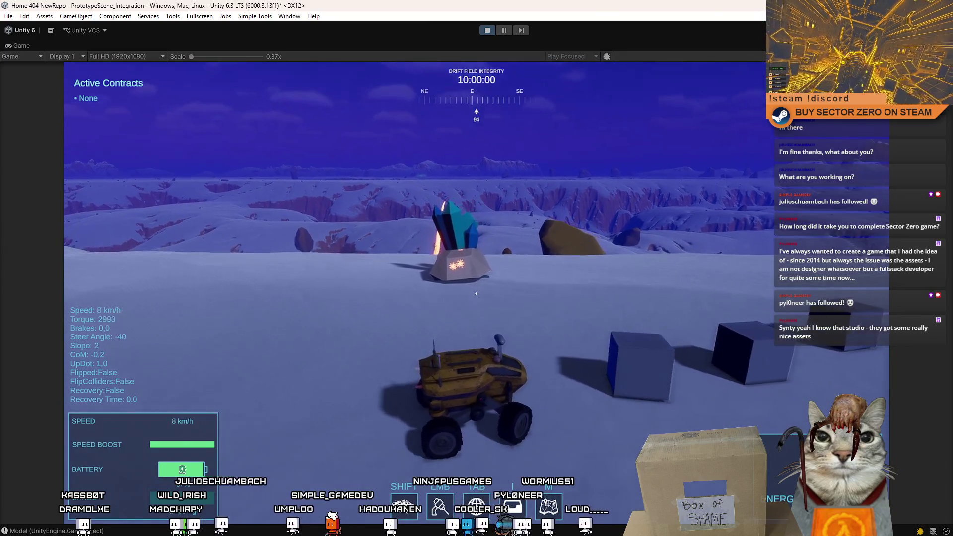
key(d)
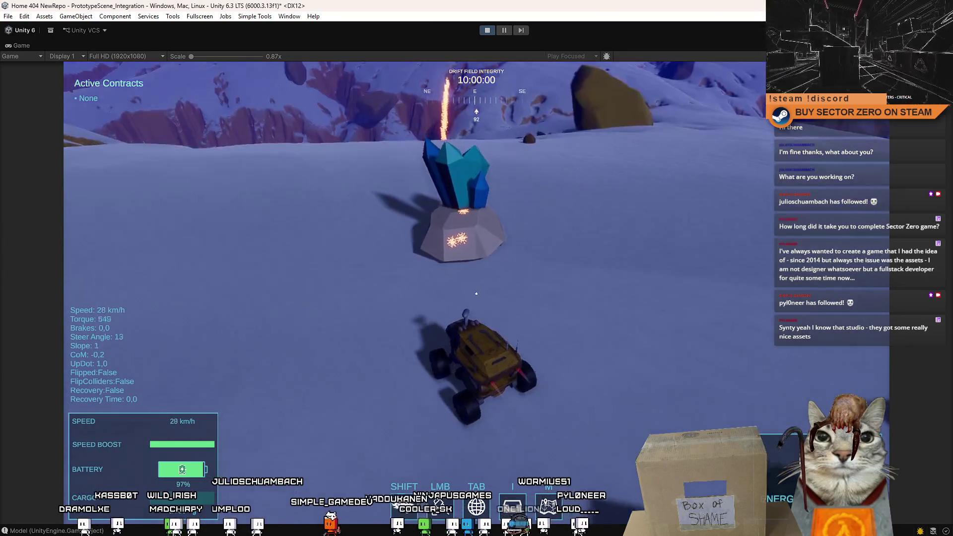
click(476, 293)
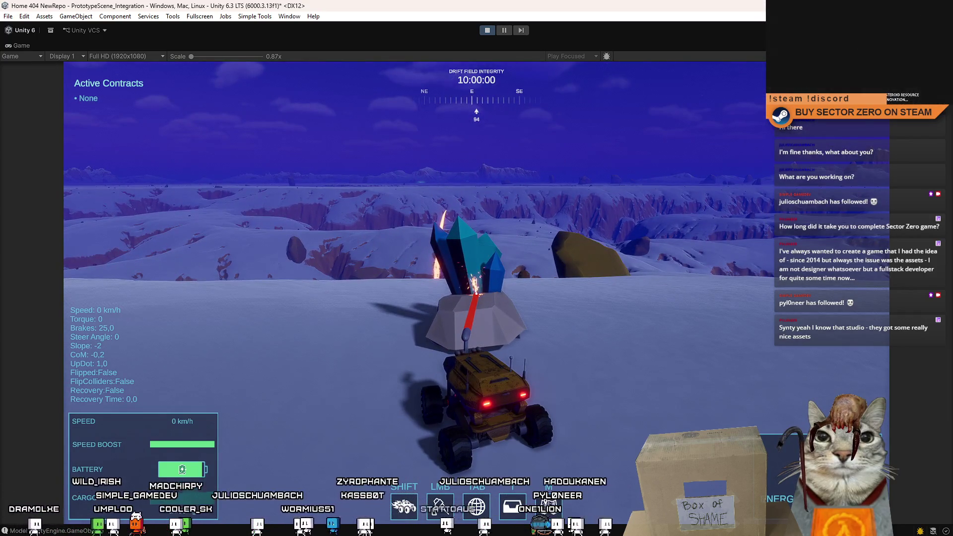
Drive the rover away from the broken rock and exit play mode with Ctrl+P
key(w)
key(a)
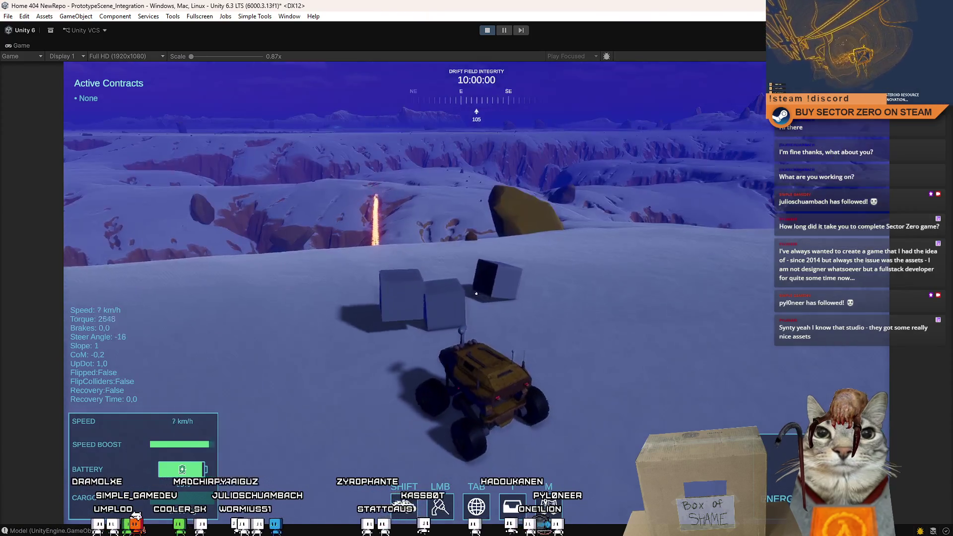
key(d)
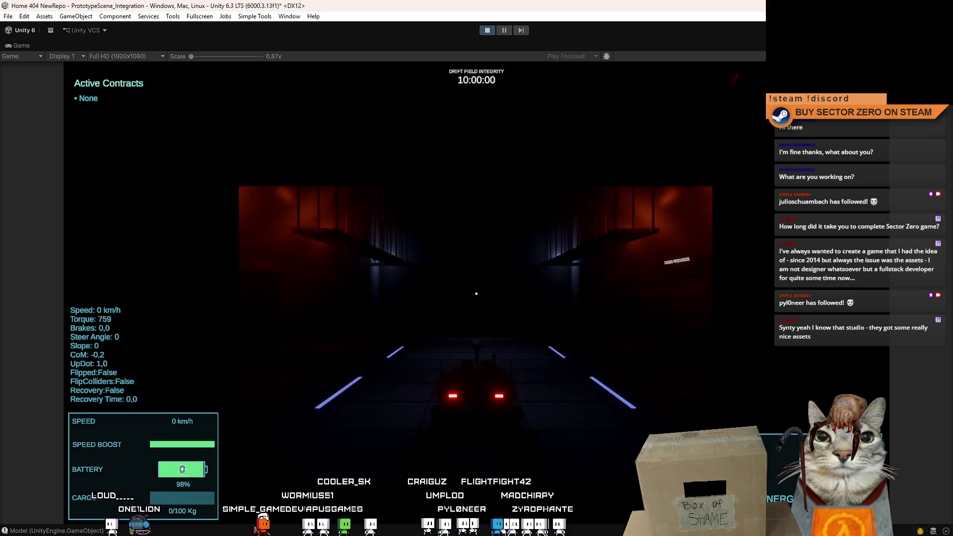
key(ctrl+p)
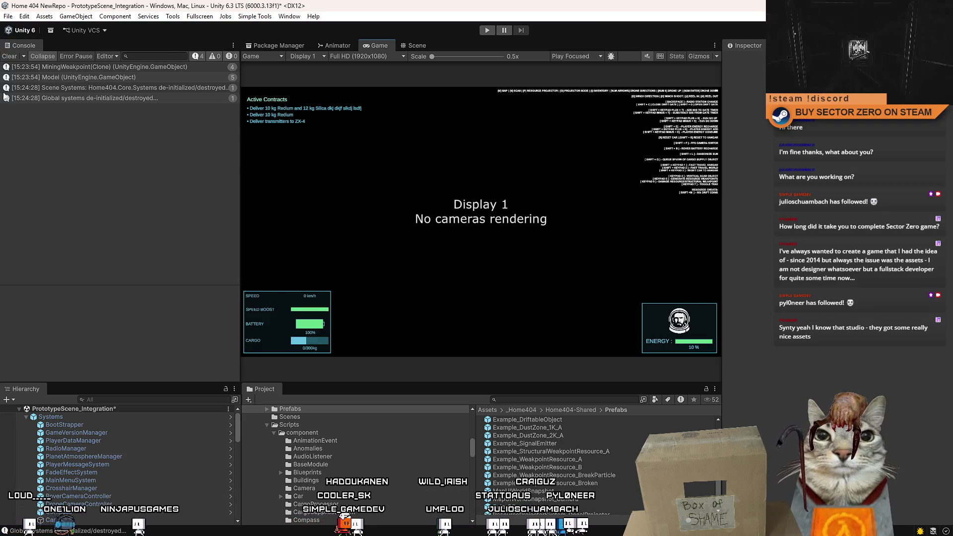
Clear all messages from the Unity Console
click(9, 56)
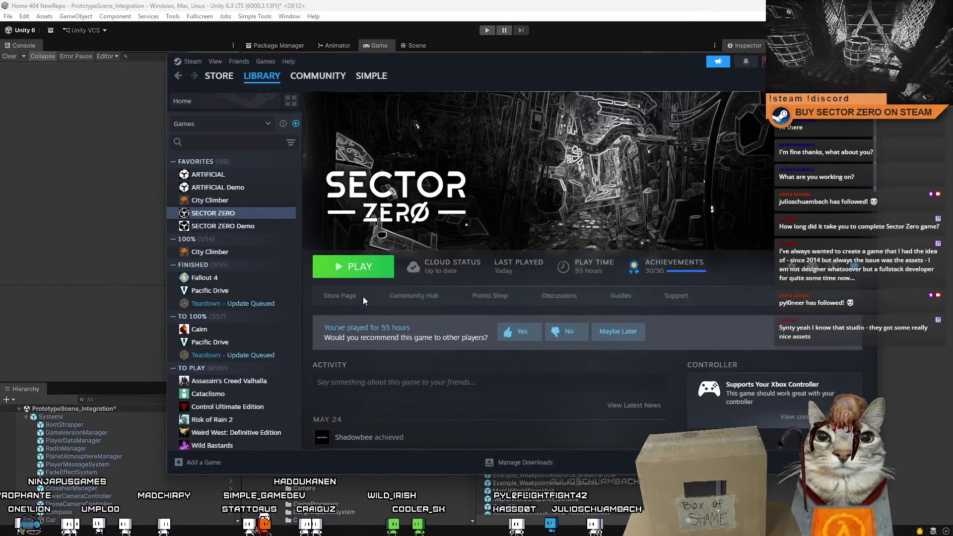
Open the Sector Zero store page and compare its fourth and fifth screenshots
click(360, 295)
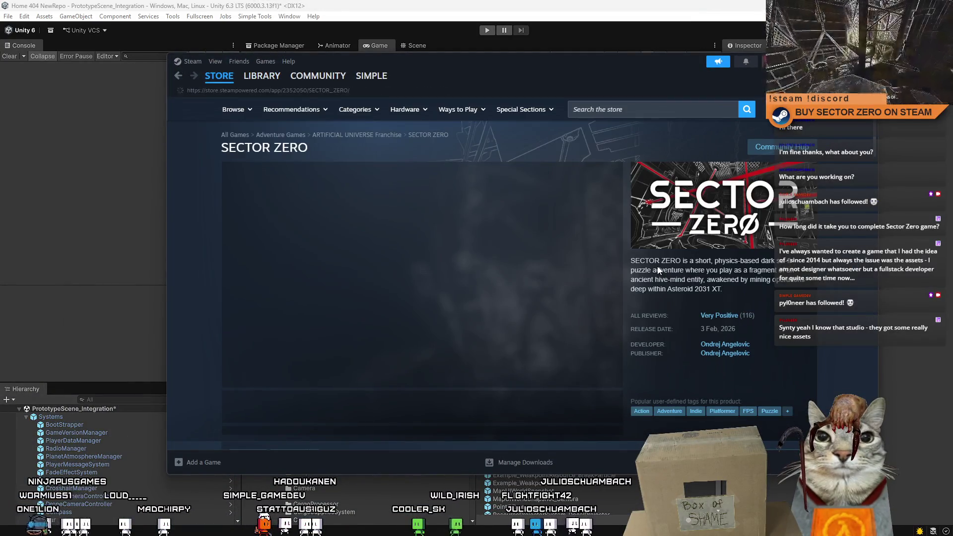
scroll(496, 298, down, 1)
click(429, 357)
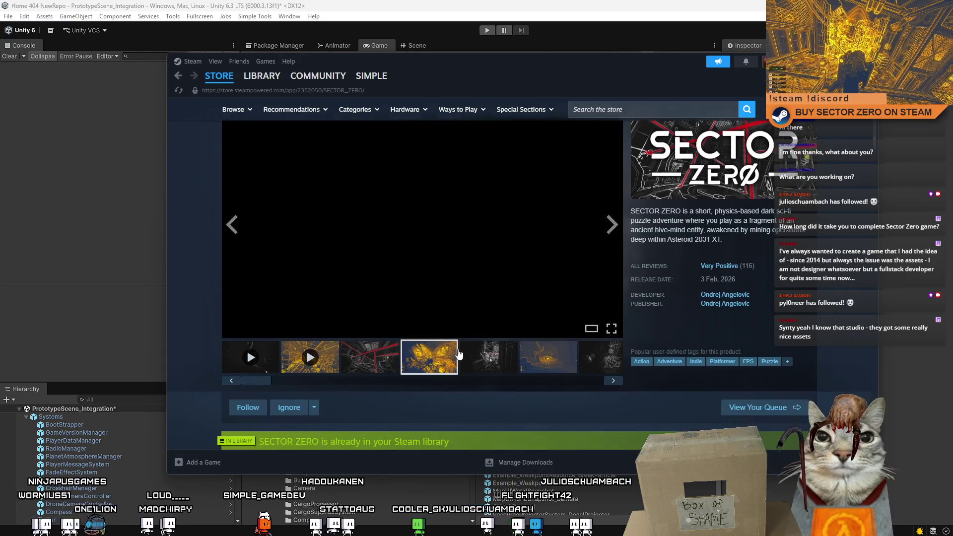
click(480, 362)
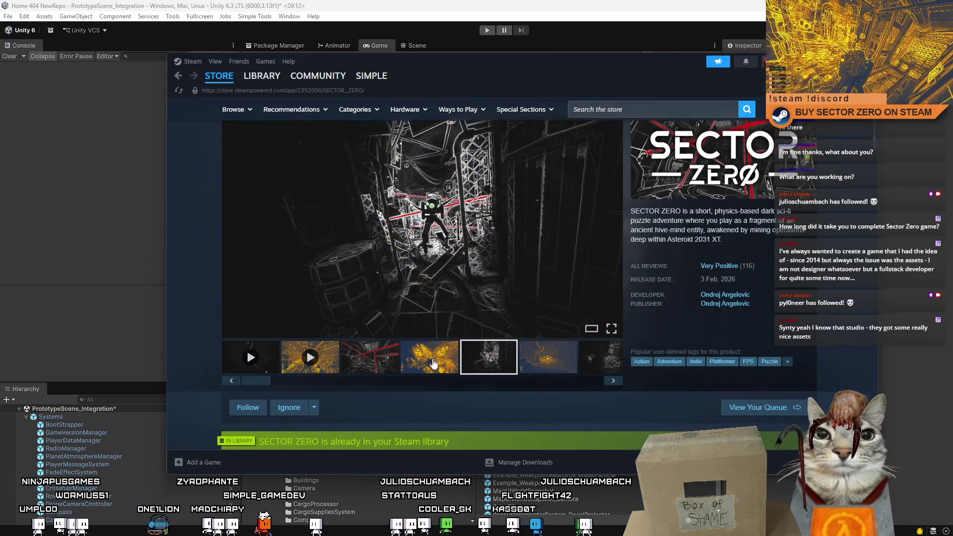
click(429, 361)
click(485, 355)
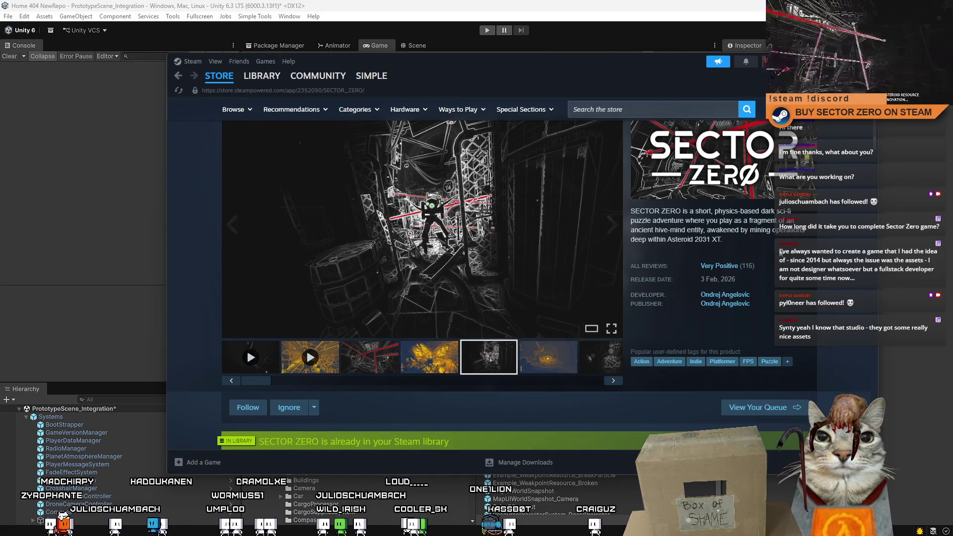
Jump to the Very Positive customer reviews, then return to the library home
mouse_move(731, 270)
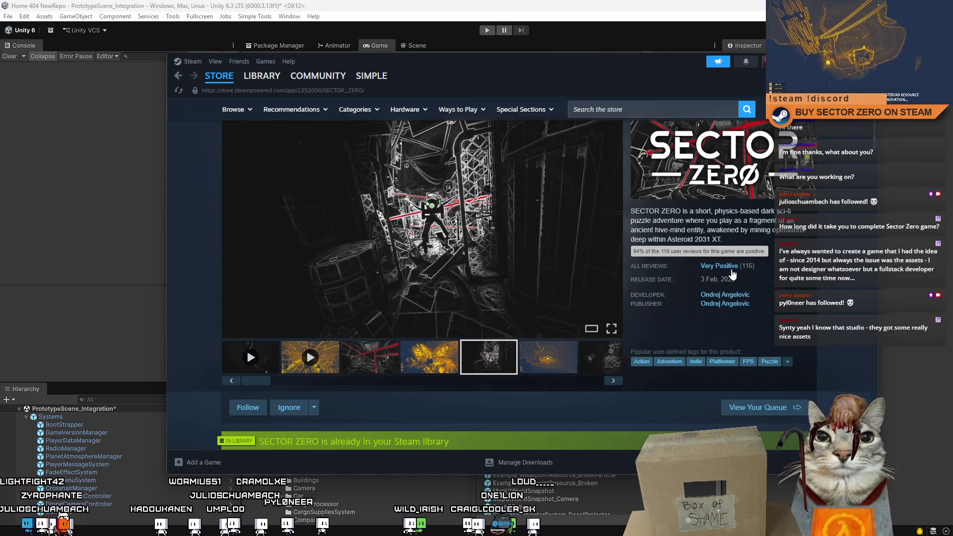
click(732, 270)
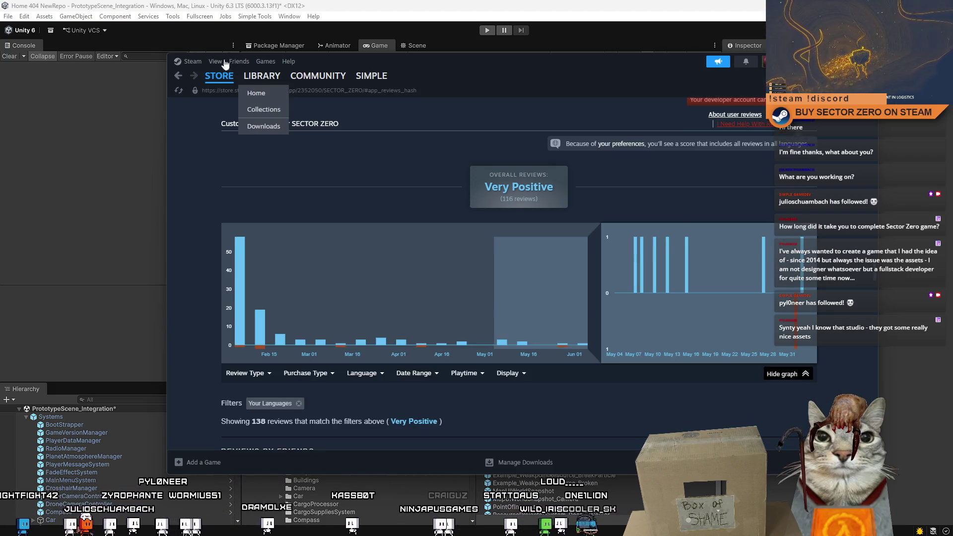
click(262, 92)
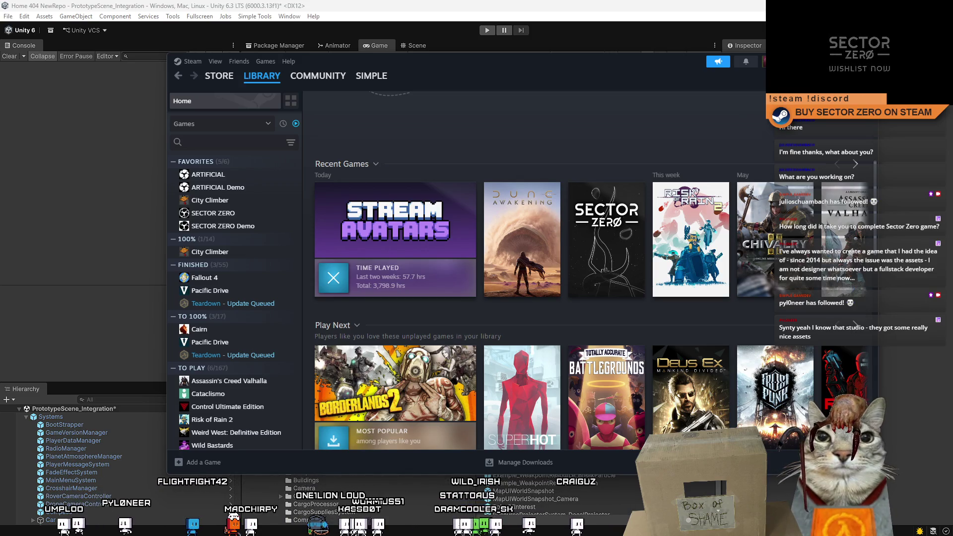
Bring the Steamworks sales browser forward and review last month's sales report
key(alt+Tab)
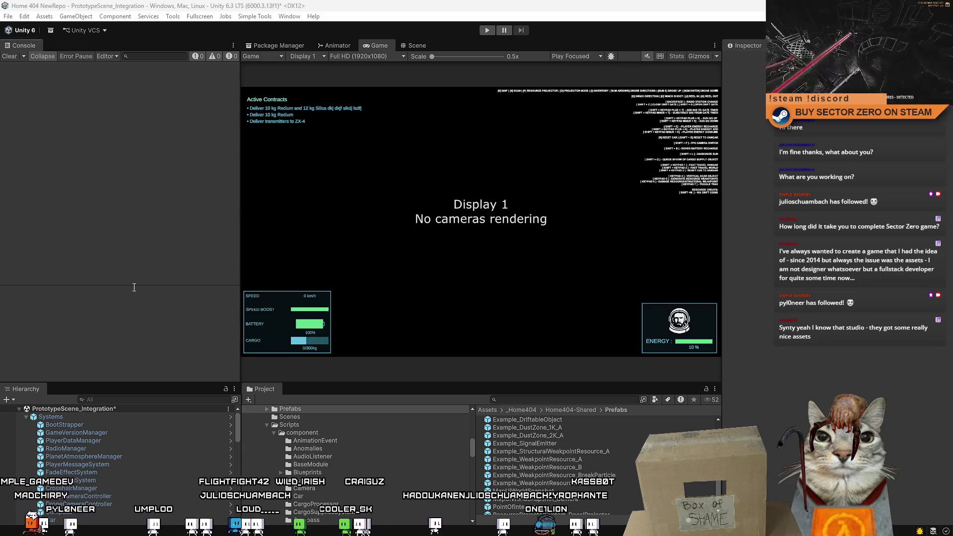
key(alt+Tab)
drag(258, 34, 457, 53)
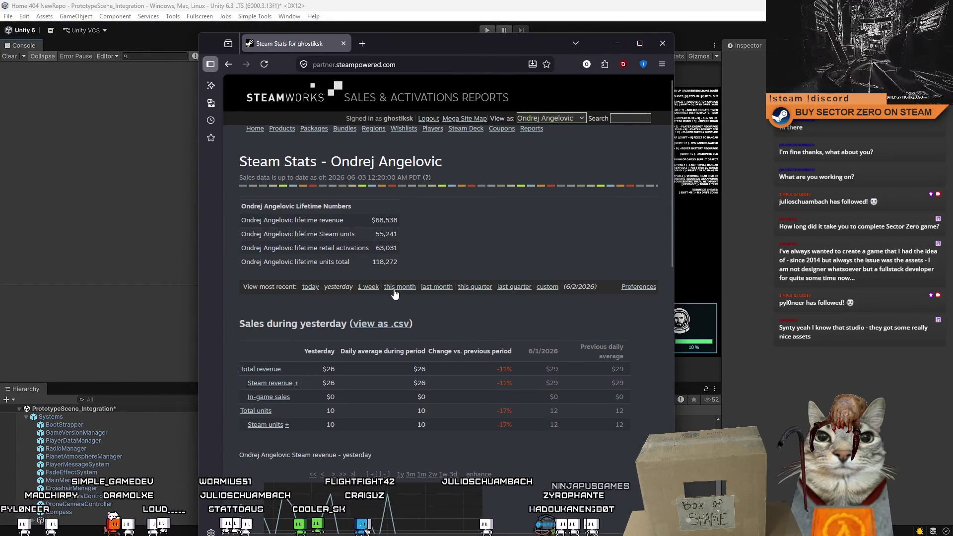
click(435, 288)
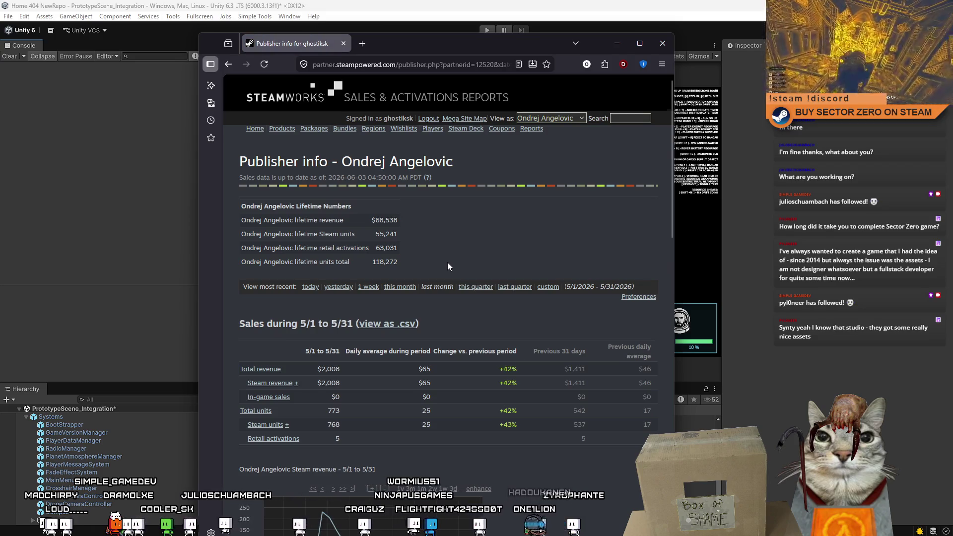
scroll(447, 262, down, 2)
drag(347, 282, 308, 270)
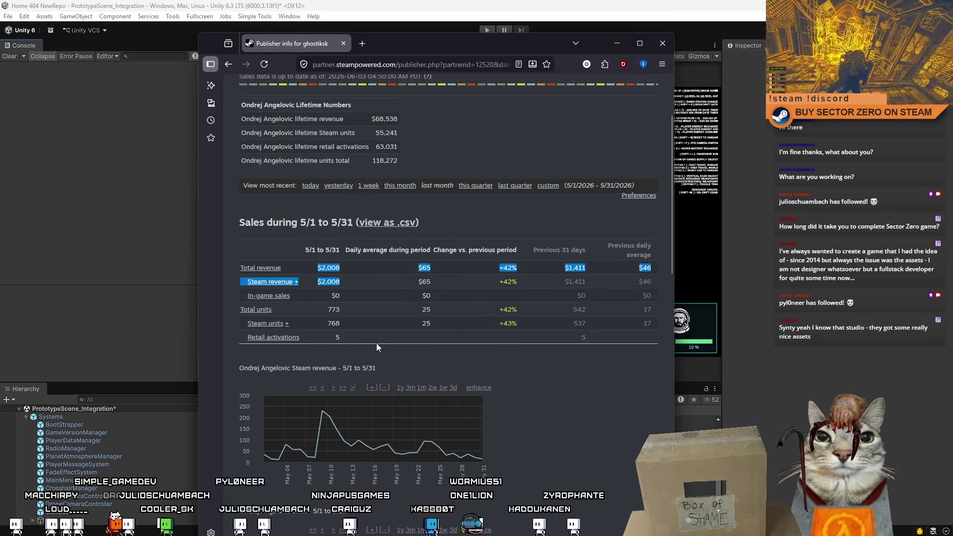
mouse_move(346, 418)
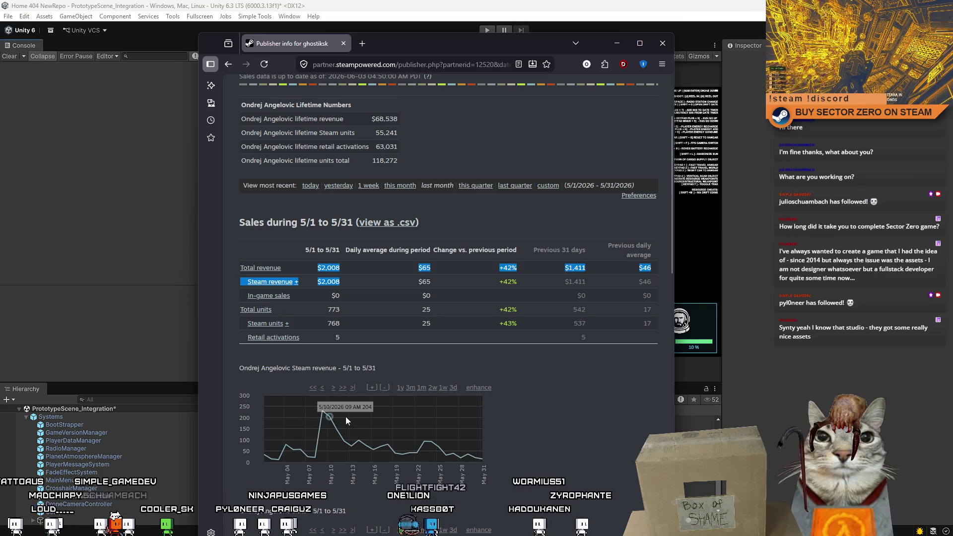
click(363, 284)
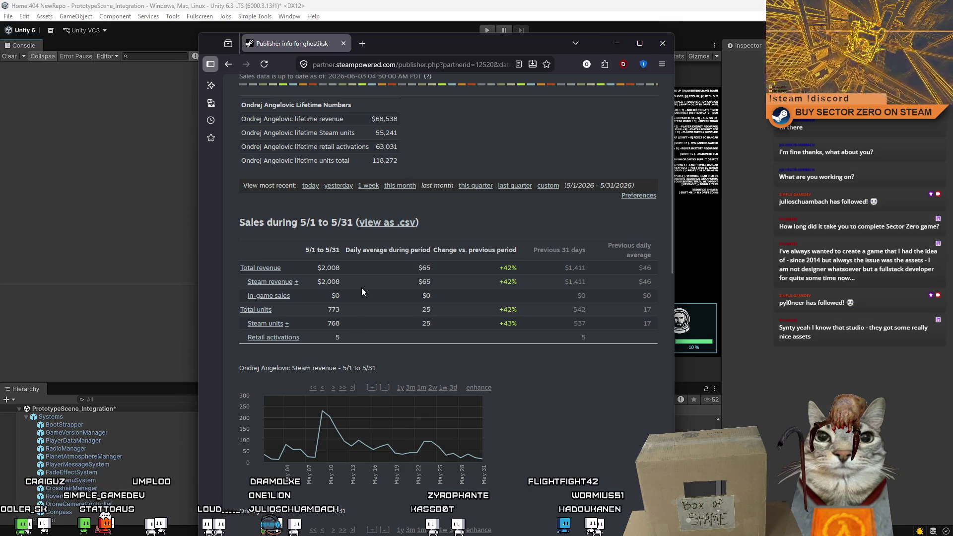
scroll(363, 293, up, 2)
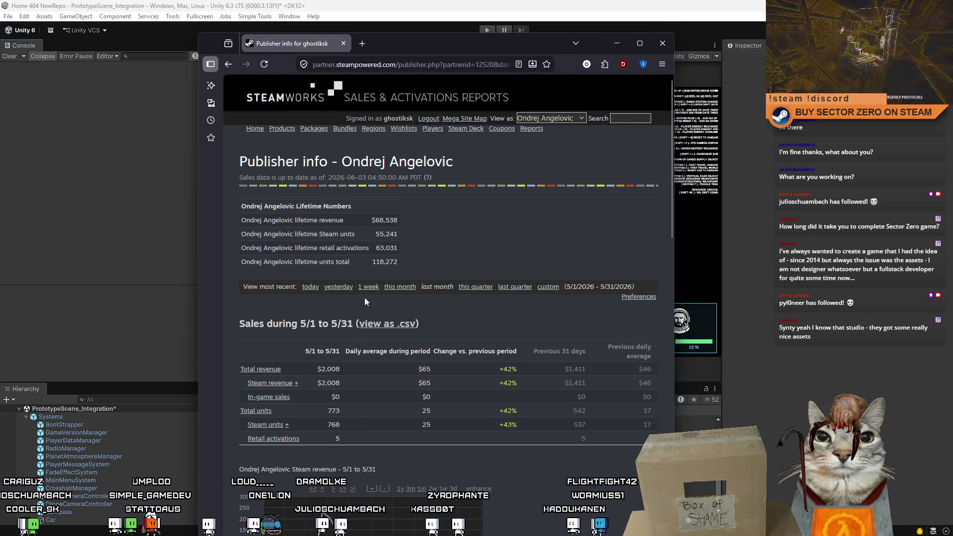
Check this month's and yesterday's sales reports, then close the browser window
click(394, 288)
scroll(529, 254, down, 2)
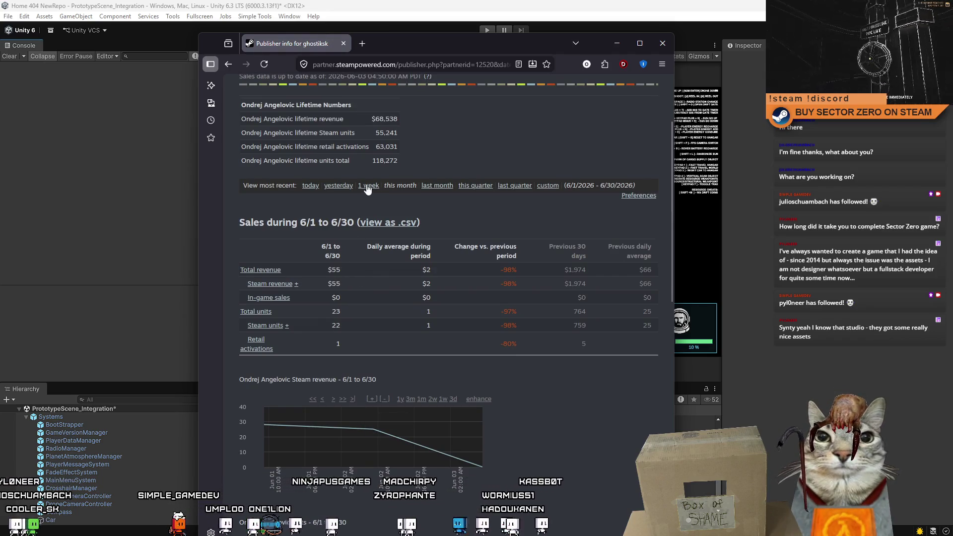
click(331, 188)
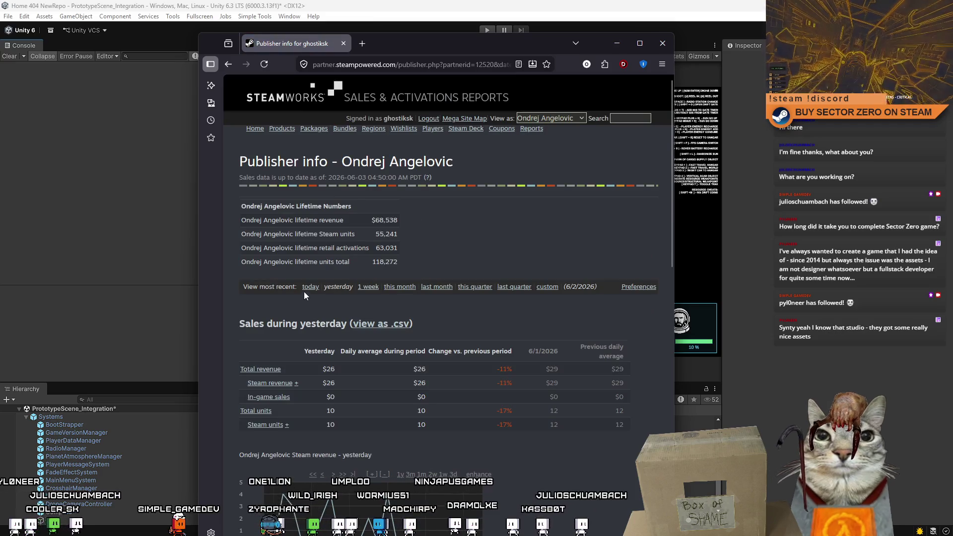
click(392, 288)
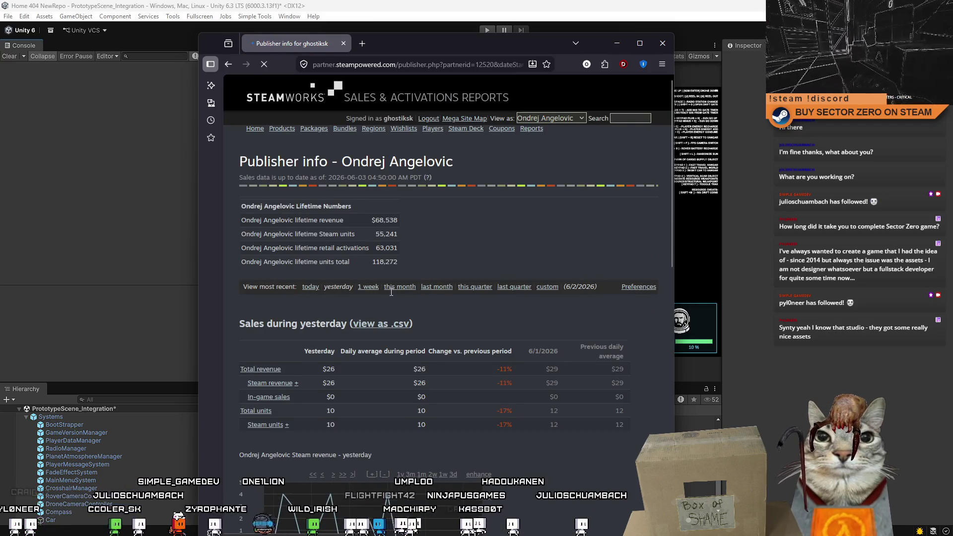
scroll(352, 374, down, 2)
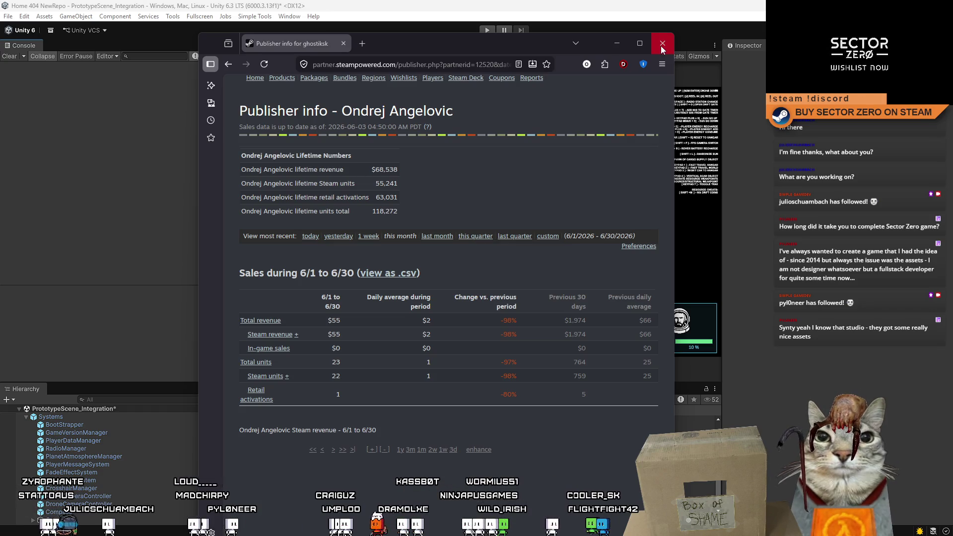
click(662, 46)
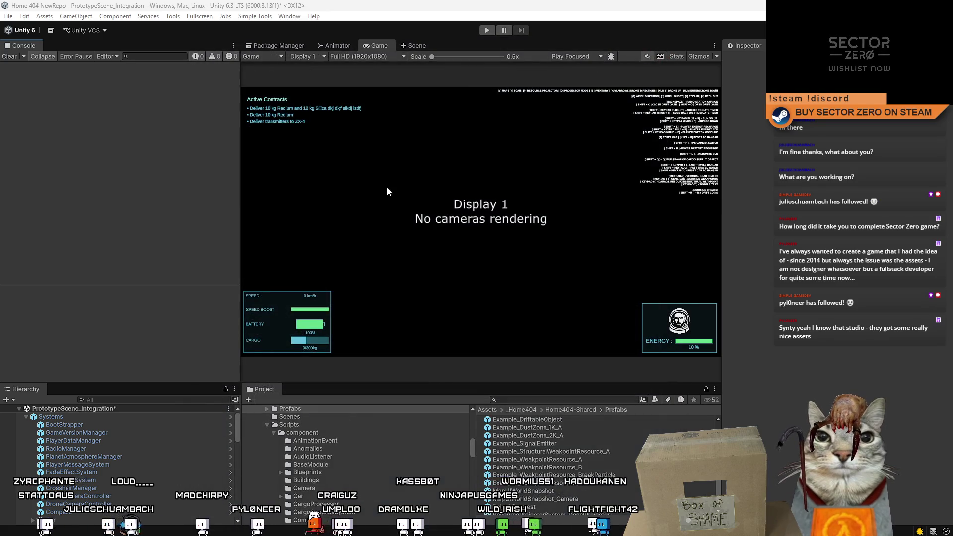